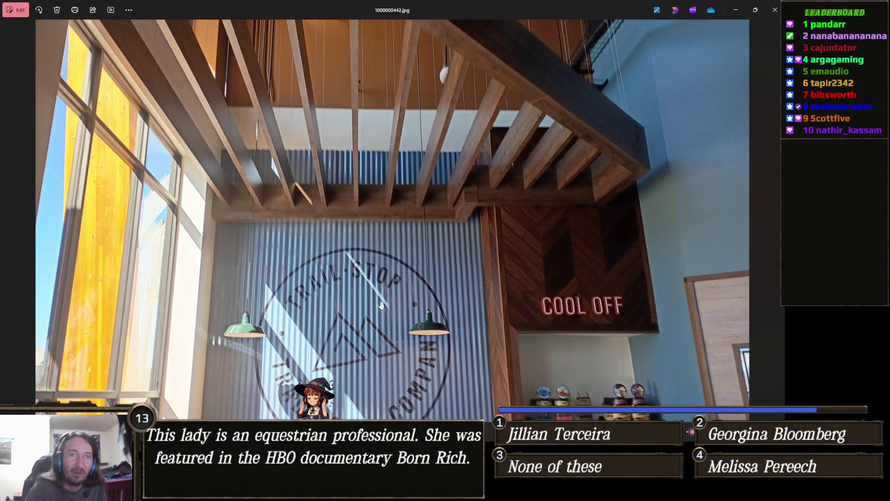
# Step: Zoom in close on the ceiling beams in 1000000442.jpg
pyautogui.scroll(6, 546, 205)
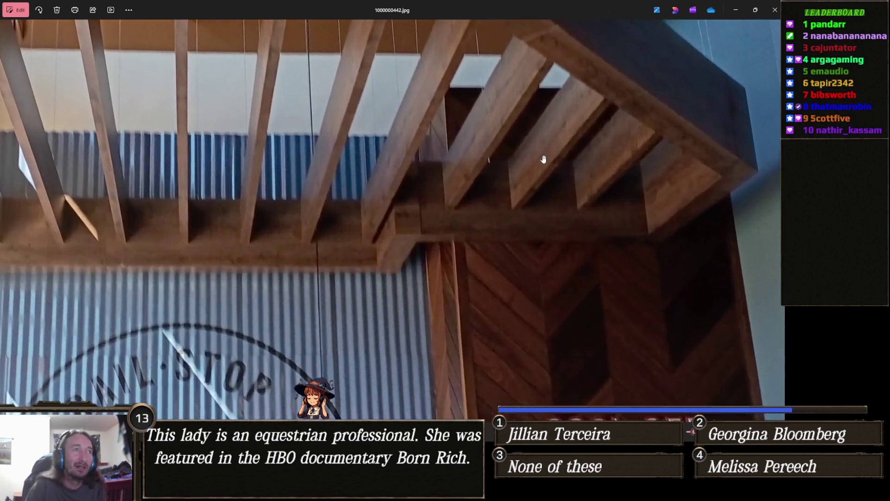
pyautogui.scroll(2, 495, 252)
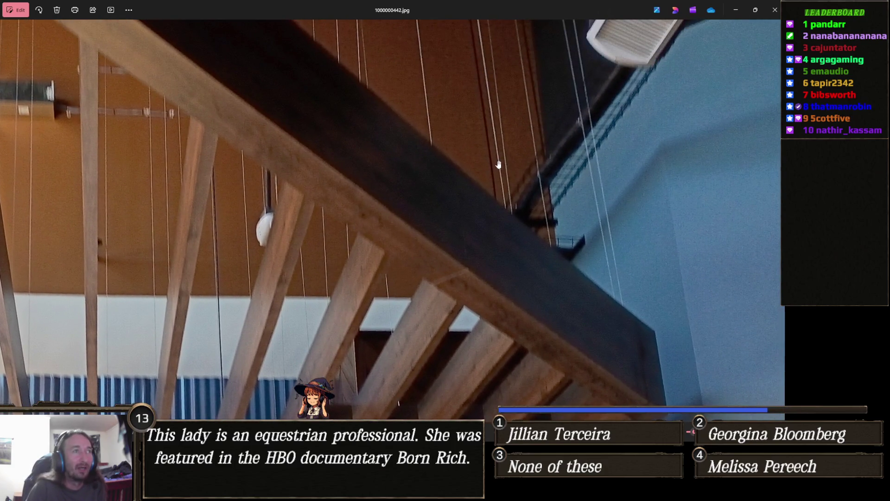
pyautogui.scroll(2, 537, 176)
pyautogui.scroll(3, 537, 177)
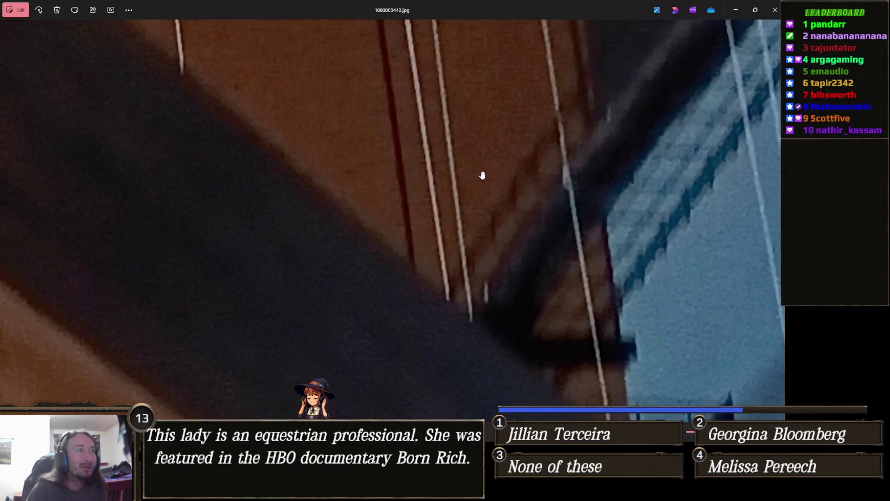
pyautogui.scroll(2, 445, 185)
# Step: Zoom back out and move to the previous photo, 1000000441.jpg
pyautogui.scroll(-10, 452, 185)
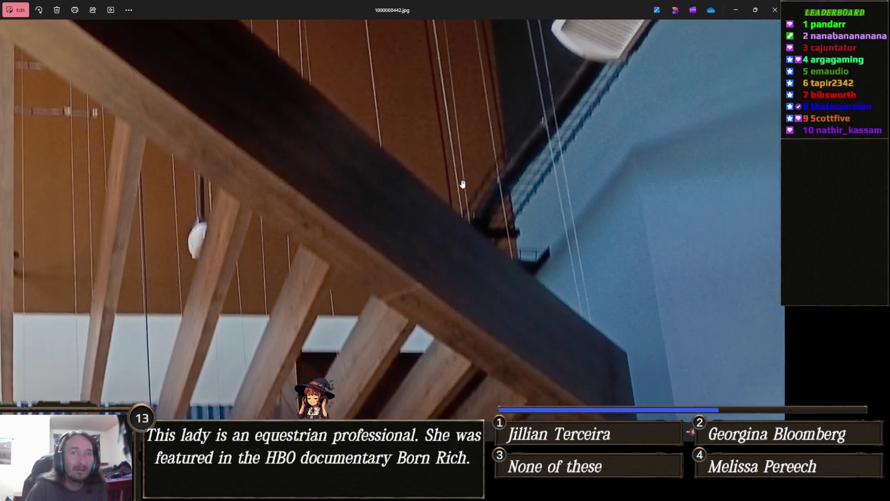
pyautogui.scroll(-1, 454, 186)
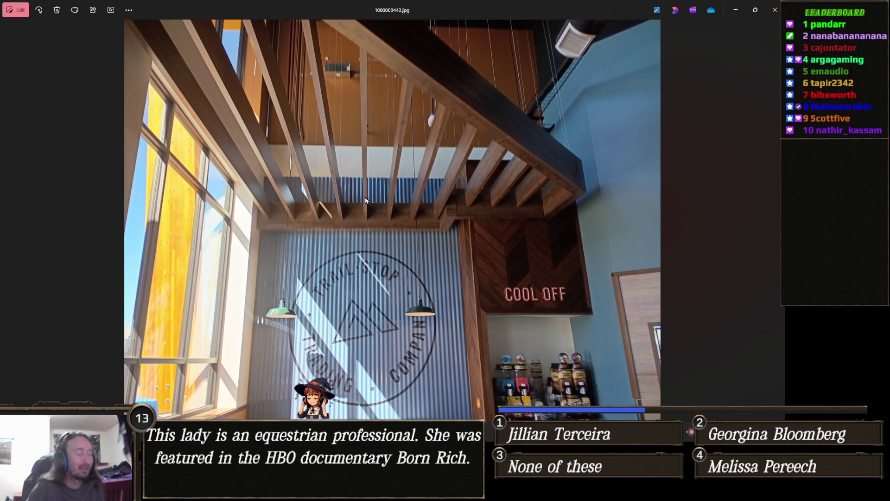
pyautogui.press('Left')
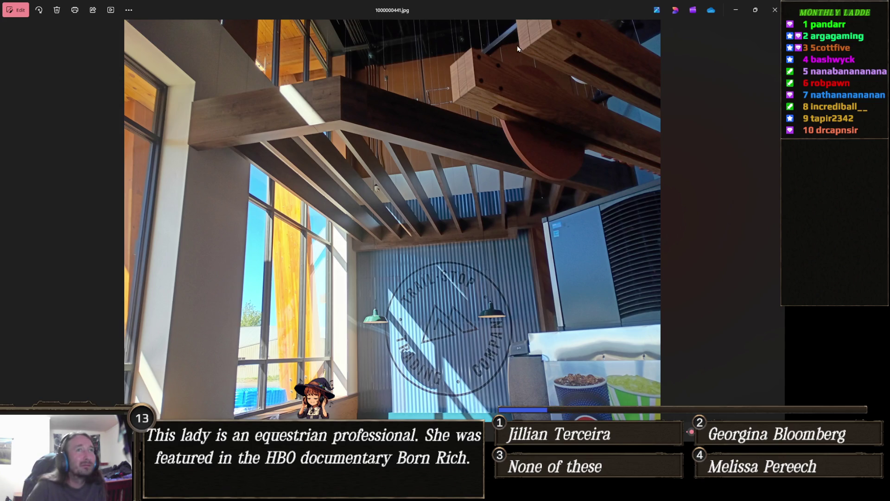
# Step: Close the photo viewer and bring the Unity editor with the Dark Forest scene forward
pyautogui.click(776, 11)
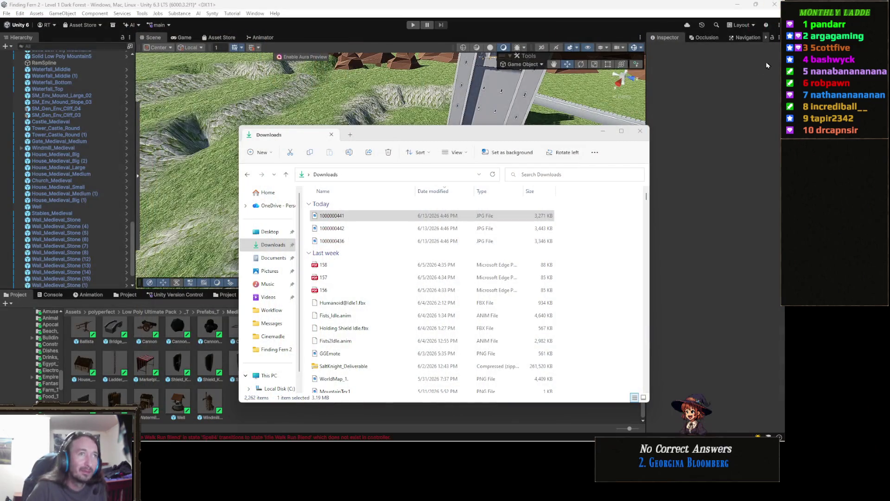
pyautogui.click(710, 134)
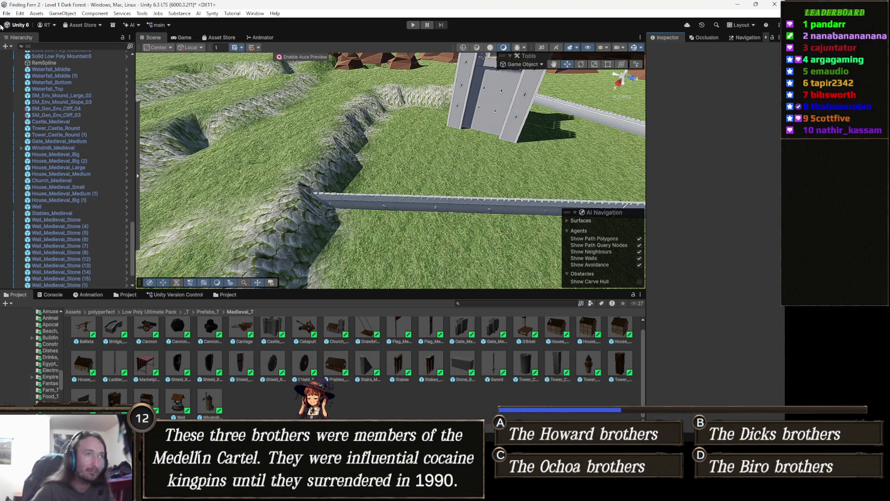
# Step: Orbit toward the castle and zoom out to a front overview of gate, towers and keep
pyautogui.moveTo(452, 186)
pyautogui.mouseDown()
pyautogui.moveTo(478, 181)
pyautogui.moveTo(446, 188)
pyautogui.mouseUp()
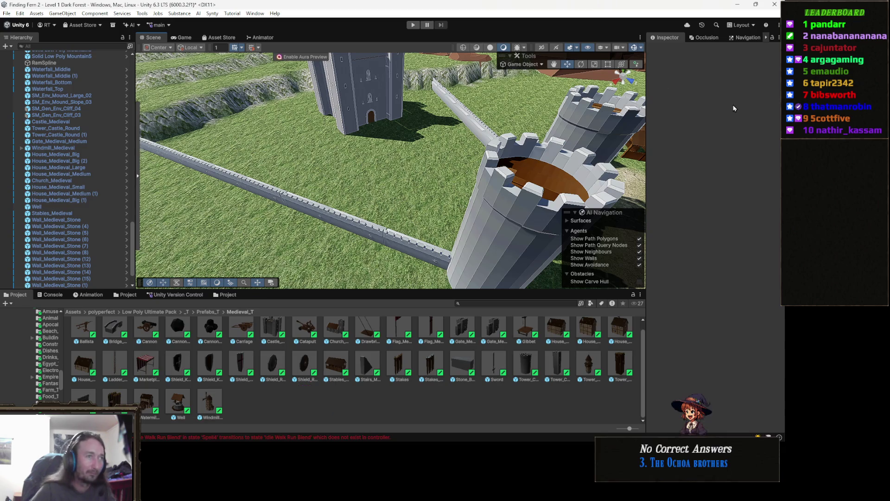
pyautogui.moveTo(475, 137); pyautogui.dragTo(412, 132)
pyautogui.scroll(-2, 412, 133)
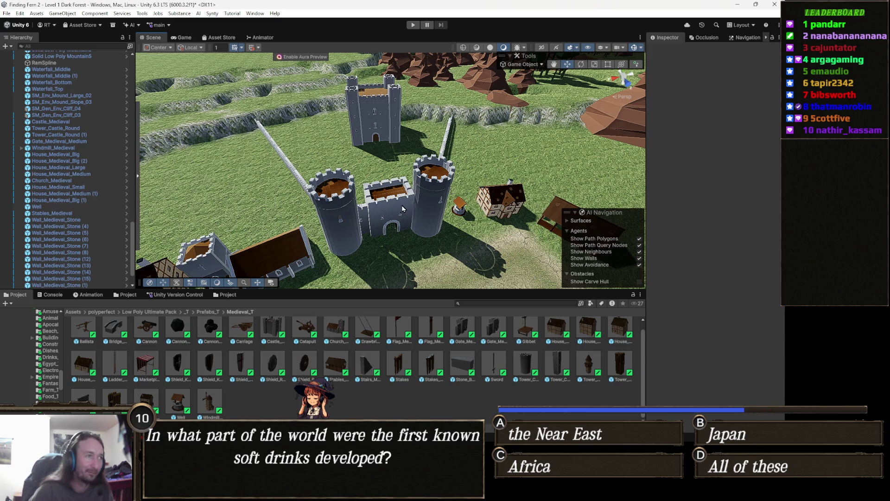
pyautogui.moveTo(455, 184)
pyautogui.mouseDown()
pyautogui.moveTo(421, 183)
pyautogui.moveTo(523, 224)
pyautogui.moveTo(410, 222)
pyautogui.mouseUp()
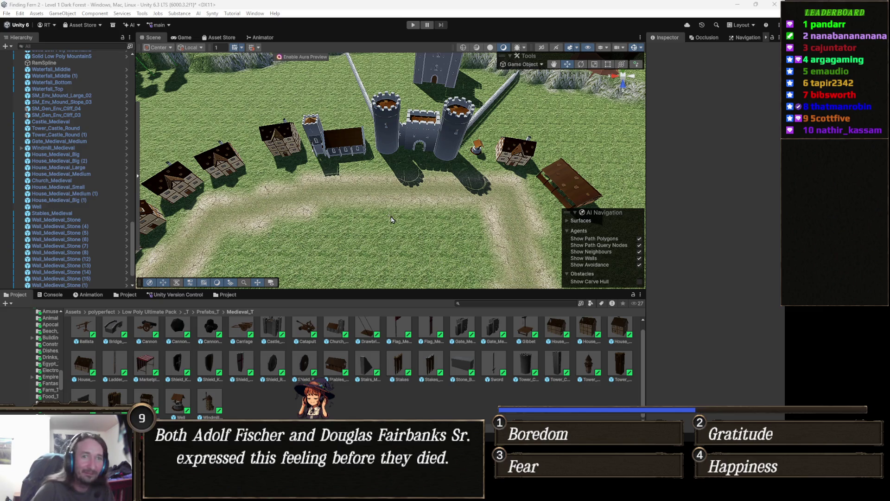
# Step: Orbit around the castle and rocks for closer angles on the gate
pyautogui.press('alt')
pyautogui.moveTo(462, 179)
pyautogui.mouseDown()
pyautogui.moveTo(470, 190)
pyautogui.moveTo(462, 191)
pyautogui.mouseUp()
pyautogui.moveTo(411, 202)
pyautogui.mouseDown()
pyautogui.moveTo(397, 183)
pyautogui.moveTo(404, 196)
pyautogui.mouseUp()
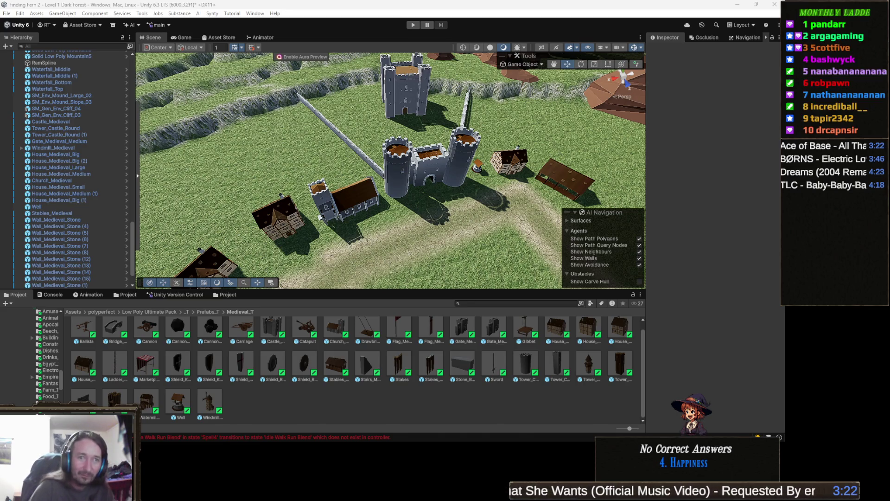
pyautogui.moveTo(469, 200)
pyautogui.mouseDown()
pyautogui.moveTo(474, 181)
pyautogui.moveTo(510, 200)
pyautogui.moveTo(460, 197)
pyautogui.mouseUp()
# Step: Pull back to frame the castle, walls and houses, and open the Prefabs_T folder
pyautogui.moveTo(390, 202)
pyautogui.mouseDown()
pyautogui.moveTo(420, 189)
pyautogui.moveTo(526, 213)
pyautogui.mouseUp()
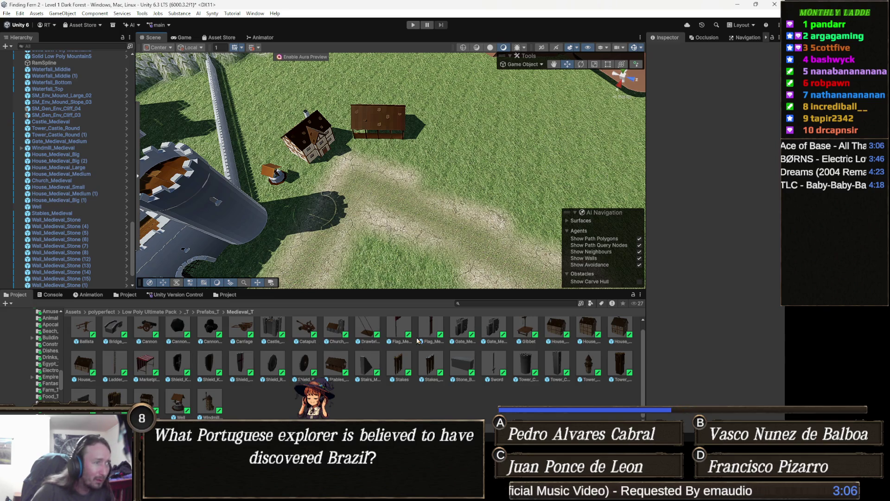
pyautogui.moveTo(287, 195); pyautogui.dragTo(304, 169)
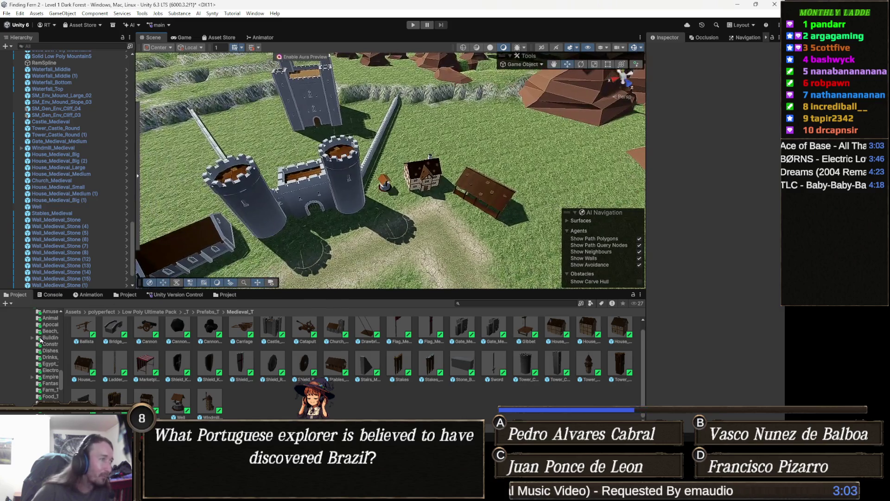
pyautogui.click(208, 312)
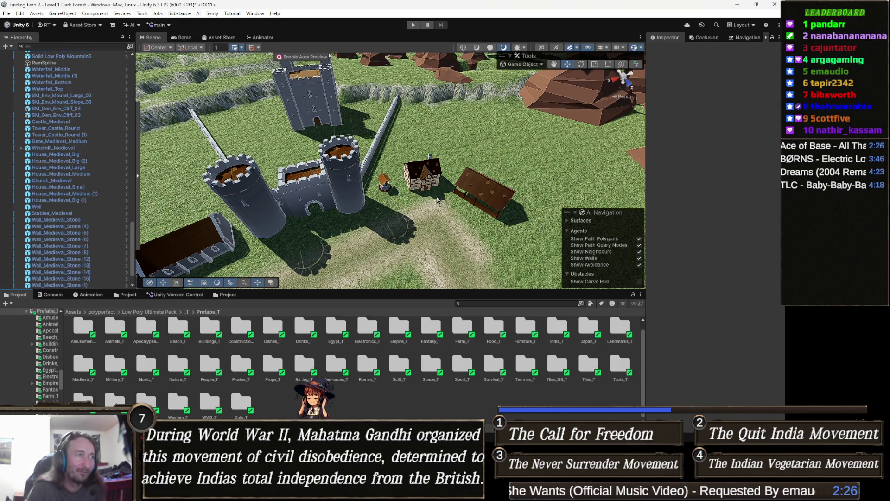
# Step: Zoom in slightly on the castle gate, keep, well and stables
pyautogui.scroll(3, 396, 207)
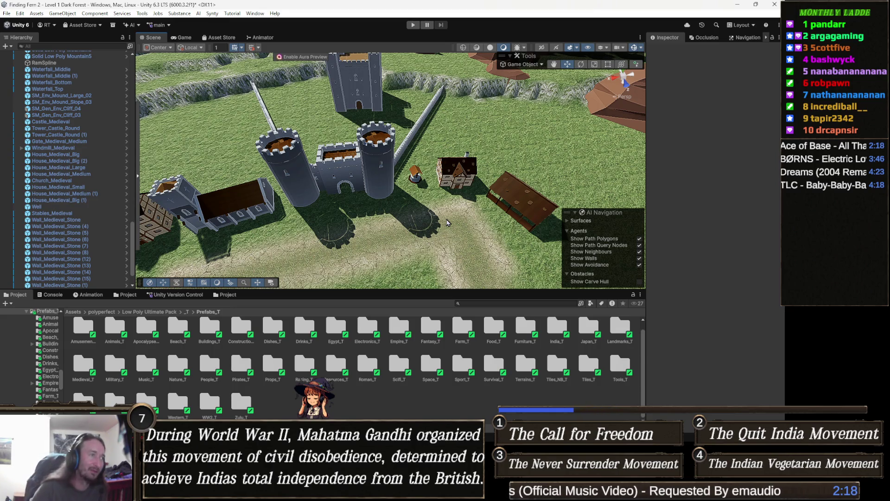
# Step: Zoom into the terrain by the gate, then swing across the castle's shadow up to the tower
pyautogui.scroll(5, 452, 227)
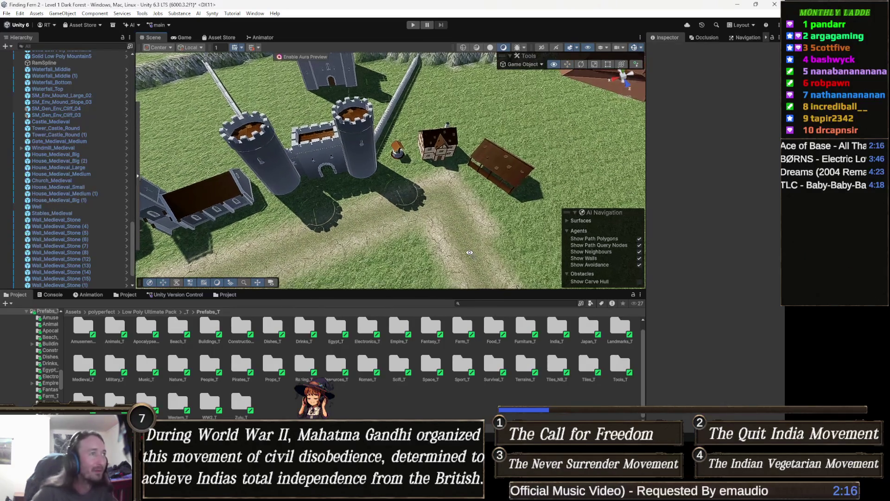
pyautogui.scroll(10, 477, 257)
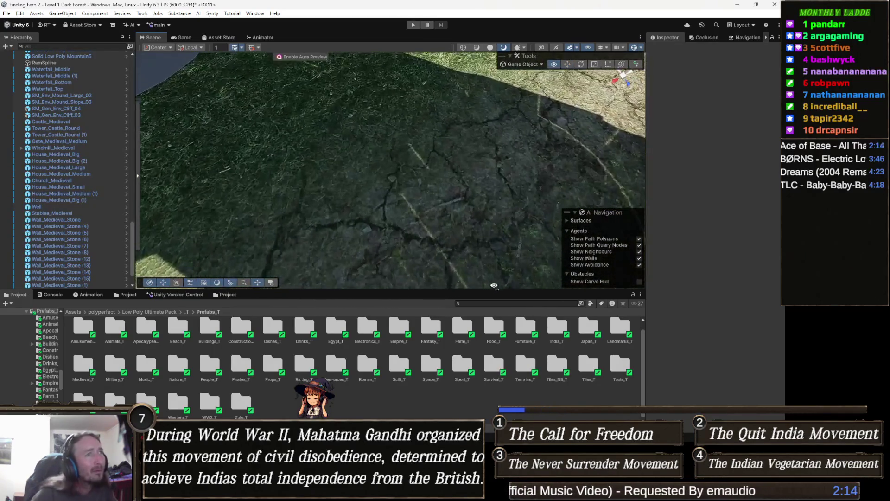
pyautogui.moveTo(532, 283); pyautogui.dragTo(372, 276)
pyautogui.scroll(-5, 491, 246)
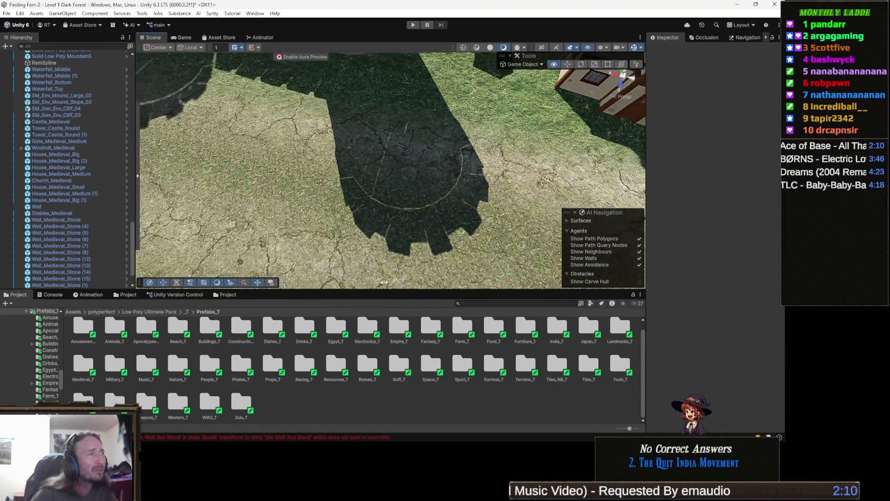
pyautogui.moveTo(491, 246)
pyautogui.mouseDown()
pyautogui.moveTo(343, 49)
pyautogui.moveTo(341, 129)
pyautogui.moveTo(428, 156)
pyautogui.moveTo(622, 284)
pyautogui.moveTo(424, 273)
pyautogui.moveTo(396, 228)
pyautogui.mouseUp()
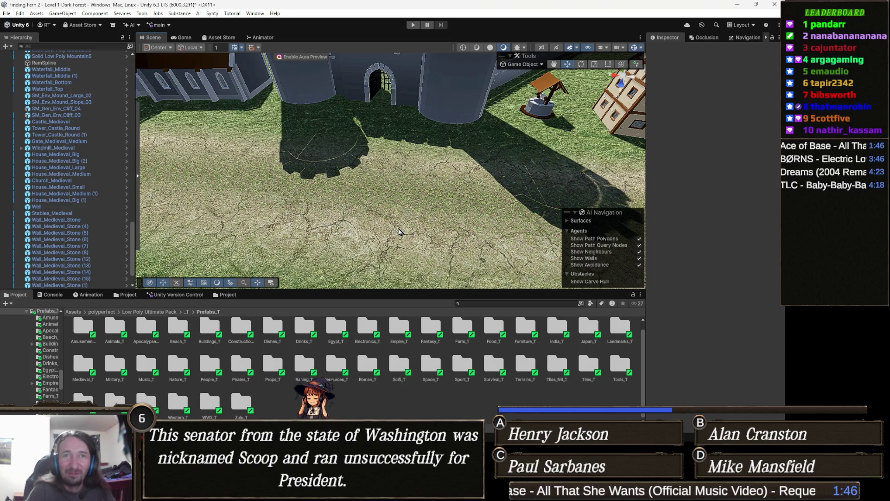
# Step: Zoom out and turn toward the timber-framed houses, trees and forested hills
pyautogui.scroll(-2, 400, 231)
pyautogui.scroll(-2, 478, 222)
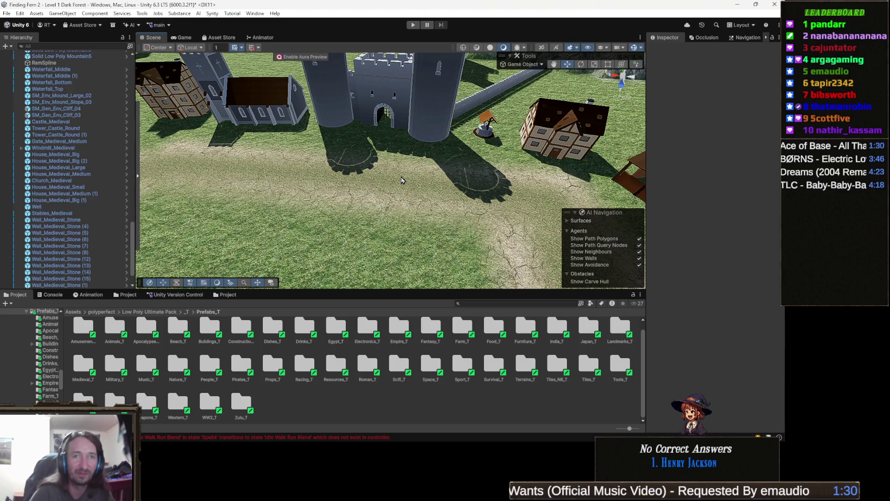
pyautogui.scroll(-5, 408, 177)
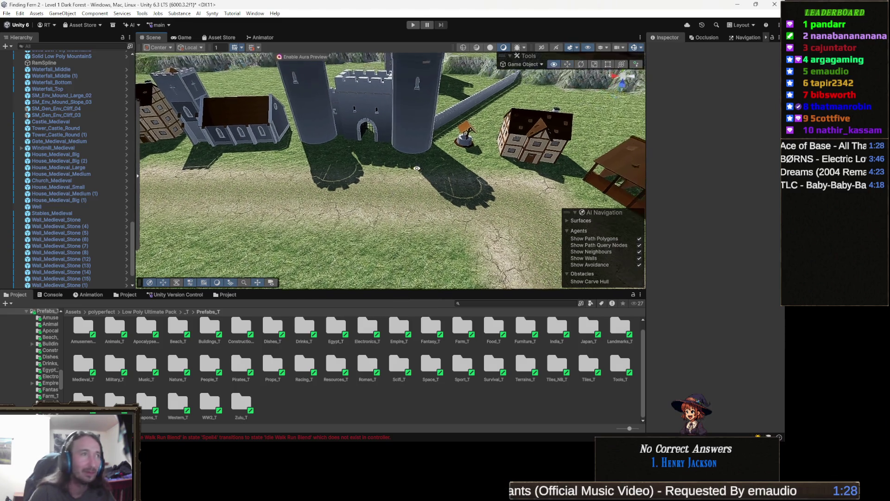
pyautogui.moveTo(416, 172); pyautogui.dragTo(238, 190)
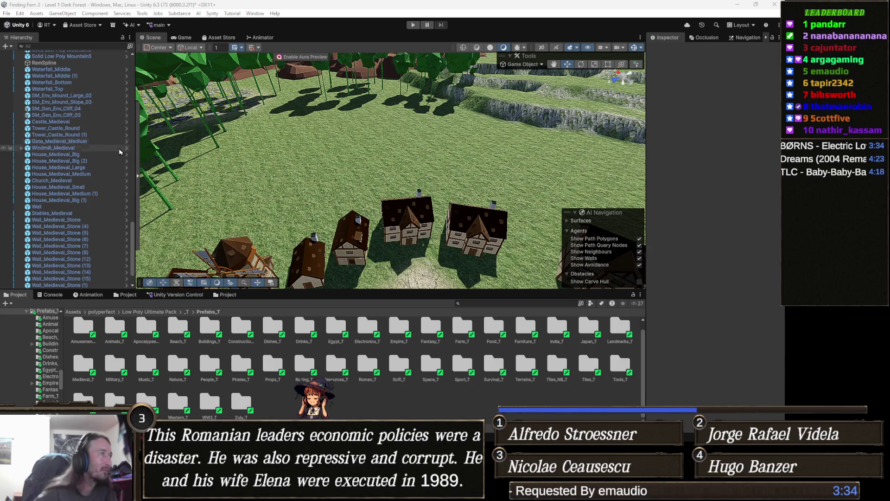
pyautogui.click(177, 312)
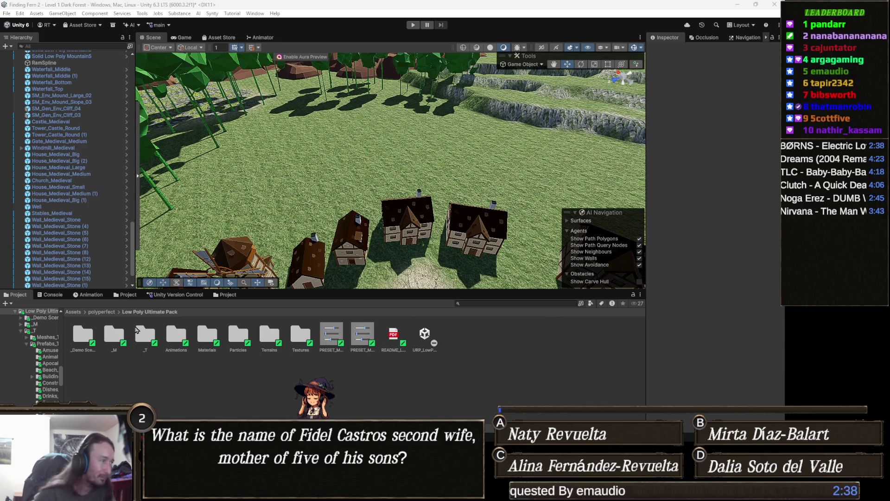
# Step: Open the _Demo Scenes folder of the Low Poly Ultimate Pack
pyautogui.doubleClick(88, 332)
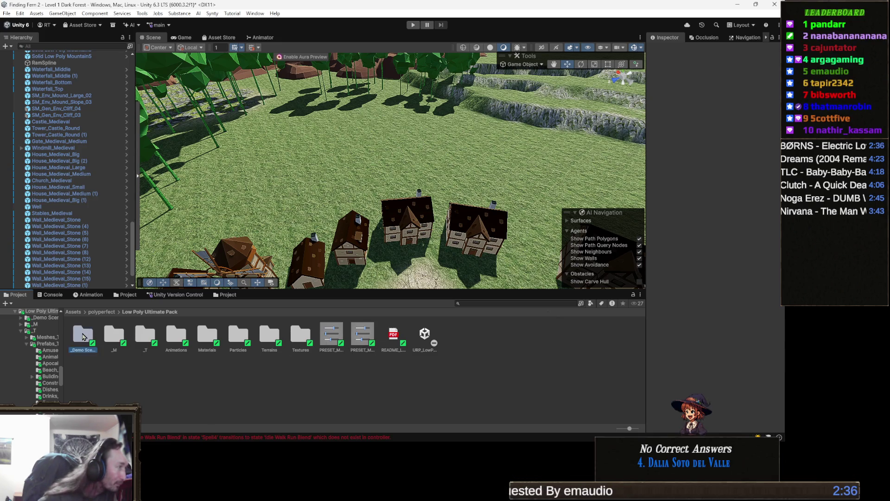
# Step: Select the DEMO_02_Worlds scene asset in _Demo Scenes
pyautogui.click(537, 339)
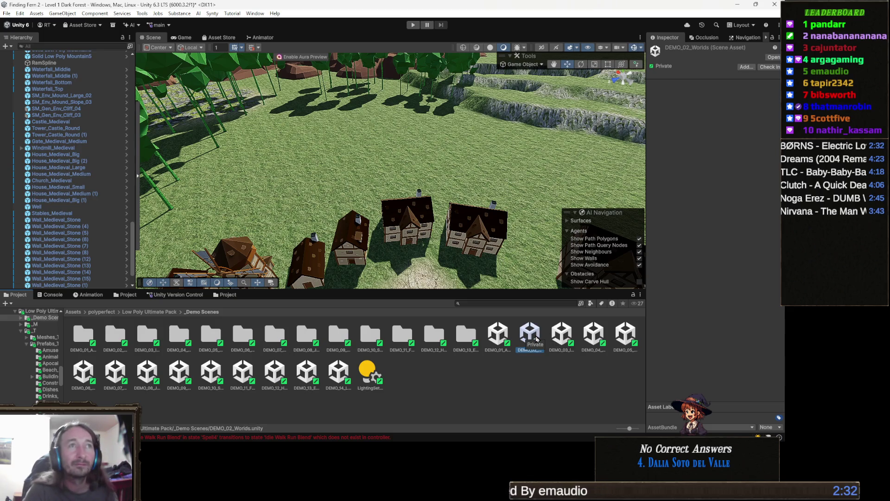
pyautogui.press('Right')
pyautogui.press('Left')
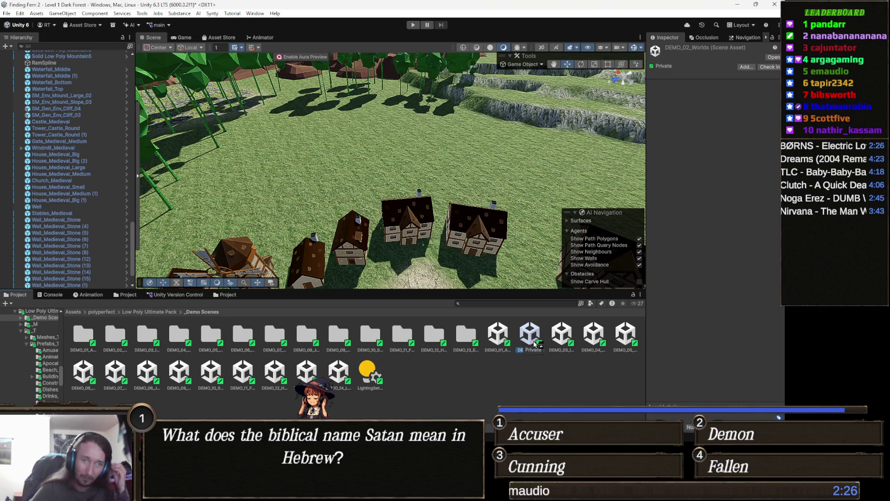
# Step: Load DEMO_02_Worlds, answering the unsaved-changes prompt, and select World - Oasis
pyautogui.doubleClick(534, 344)
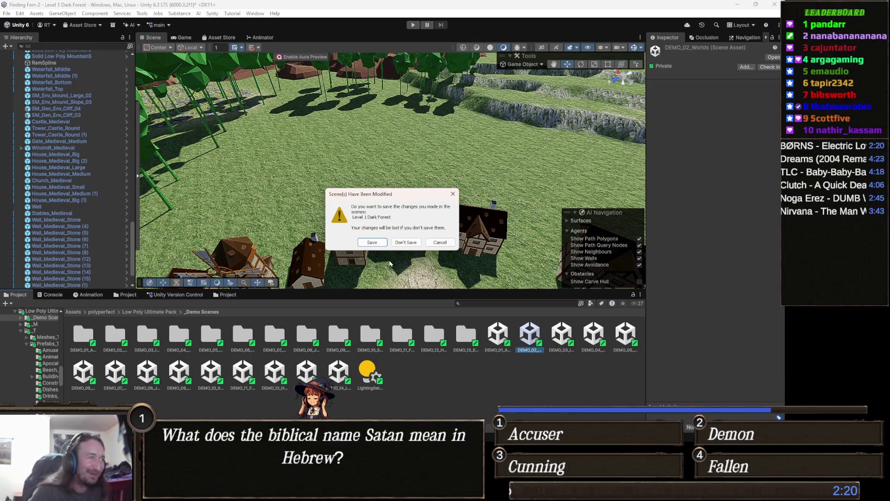
pyautogui.click(373, 243)
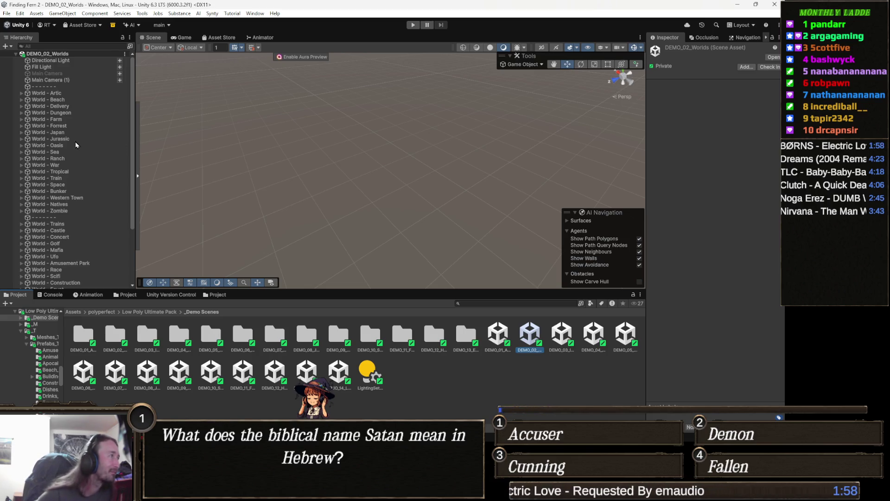
pyautogui.click(63, 146)
# Step: Frame World - Oasis and fly over the UFO farm and city islands
pyautogui.press('f')
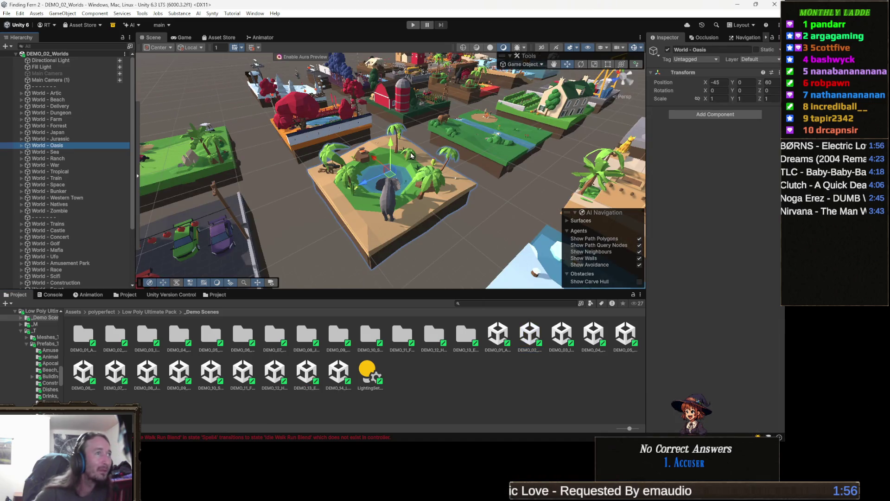
pyautogui.scroll(-10, 411, 155)
pyautogui.moveTo(411, 156)
pyautogui.mouseDown()
pyautogui.moveTo(687, 193)
pyautogui.moveTo(710, 130)
pyautogui.moveTo(691, 120)
pyautogui.moveTo(563, 165)
pyautogui.moveTo(378, 142)
pyautogui.moveTo(313, 164)
pyautogui.moveTo(483, 182)
pyautogui.moveTo(646, 165)
pyautogui.moveTo(456, 204)
pyautogui.moveTo(599, 170)
pyautogui.mouseUp()
# Step: Reframe Oasis and tour the train, stage and pagoda worlds and the Oasis desert
pyautogui.press('f')
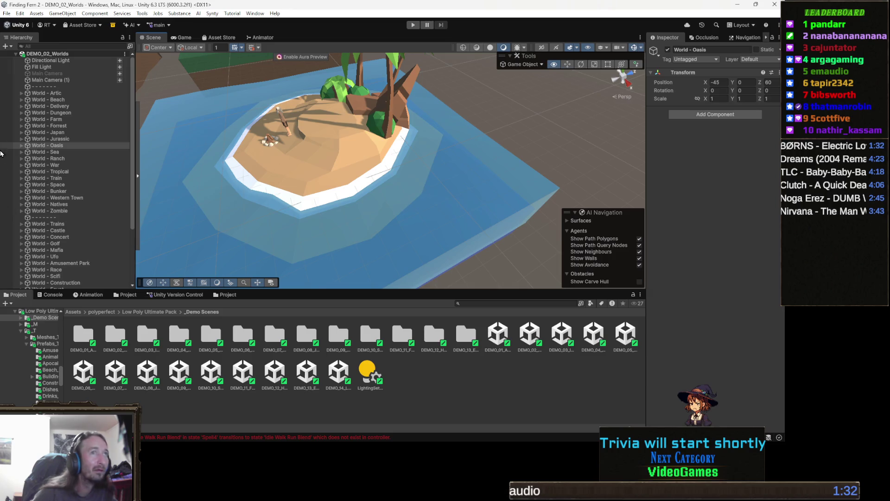
pyautogui.moveTo(278, 162); pyautogui.dragTo(255, 91)
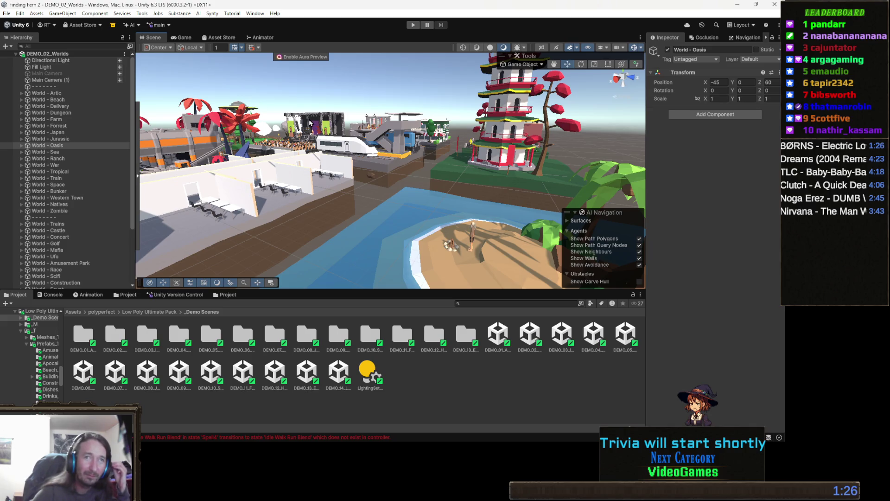
pyautogui.moveTo(311, 122)
pyautogui.mouseDown()
pyautogui.moveTo(374, 148)
pyautogui.moveTo(181, 142)
pyautogui.moveTo(162, 186)
pyautogui.moveTo(249, 135)
pyautogui.moveTo(336, 187)
pyautogui.moveTo(180, 198)
pyautogui.moveTo(134, 183)
pyautogui.mouseUp()
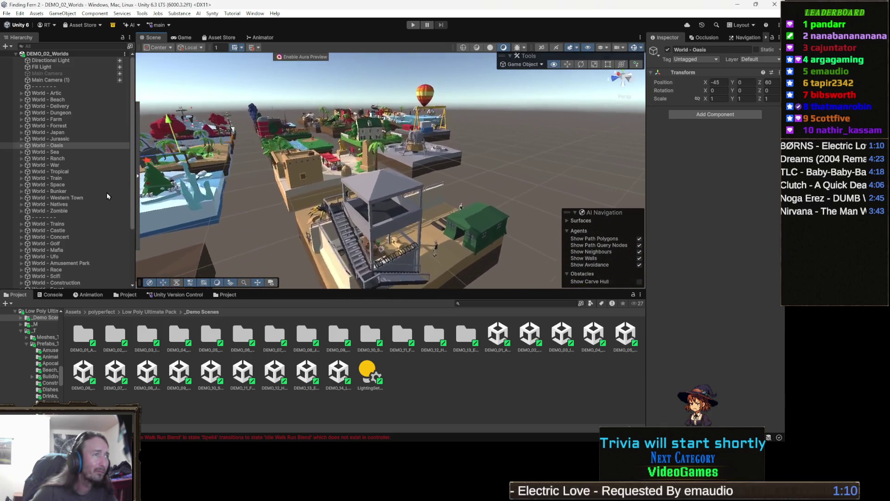
pyautogui.moveTo(195, 204)
pyautogui.mouseDown()
pyautogui.moveTo(398, 199)
pyautogui.moveTo(370, 205)
pyautogui.moveTo(455, 154)
pyautogui.moveTo(356, 228)
pyautogui.mouseUp()
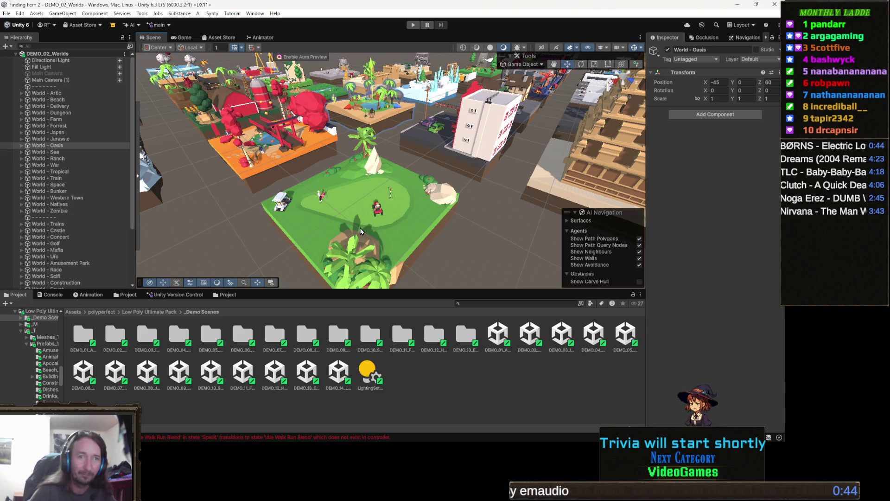
pyautogui.moveTo(253, 237)
pyautogui.mouseDown()
pyautogui.moveTo(494, 153)
pyautogui.moveTo(505, 131)
pyautogui.moveTo(372, 130)
pyautogui.moveTo(356, 163)
pyautogui.mouseUp()
pyautogui.moveTo(397, 151)
pyautogui.mouseDown()
pyautogui.moveTo(425, 131)
pyautogui.moveTo(459, 78)
pyautogui.moveTo(557, 128)
pyautogui.moveTo(367, 172)
pyautogui.moveTo(372, 116)
pyautogui.moveTo(401, 123)
pyautogui.moveTo(385, 147)
pyautogui.moveTo(325, 184)
pyautogui.moveTo(534, 176)
pyautogui.moveTo(511, 185)
pyautogui.mouseUp()
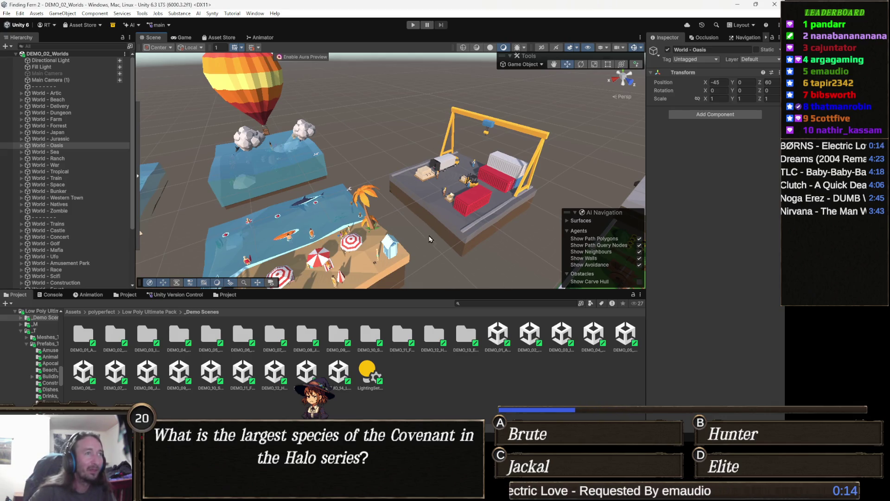
pyautogui.moveTo(382, 200)
pyautogui.mouseDown()
pyautogui.moveTo(526, 188)
pyautogui.moveTo(487, 186)
pyautogui.mouseUp()
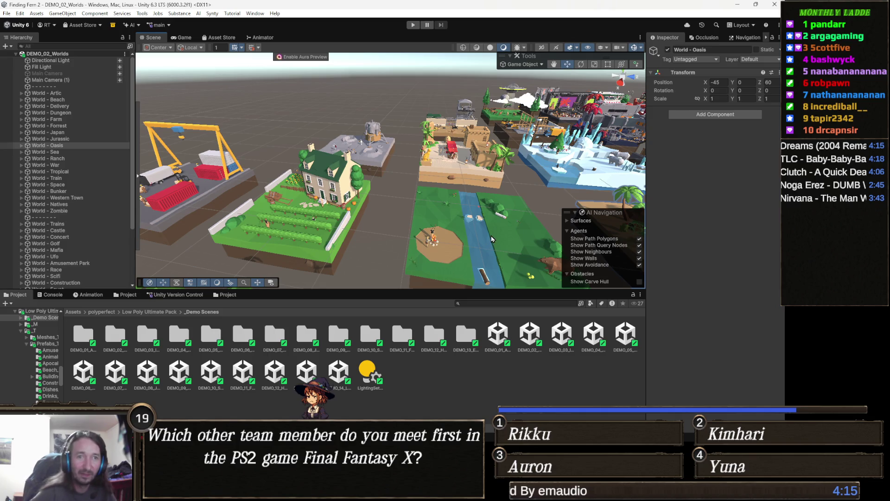
pyautogui.moveTo(306, 258)
pyautogui.mouseDown()
pyautogui.moveTo(469, 239)
pyautogui.moveTo(500, 172)
pyautogui.moveTo(349, 326)
pyautogui.moveTo(282, 305)
pyautogui.moveTo(292, 258)
pyautogui.moveTo(253, 227)
pyautogui.moveTo(63, 158)
pyautogui.moveTo(82, 139)
pyautogui.moveTo(106, 176)
pyautogui.moveTo(191, 190)
pyautogui.mouseUp()
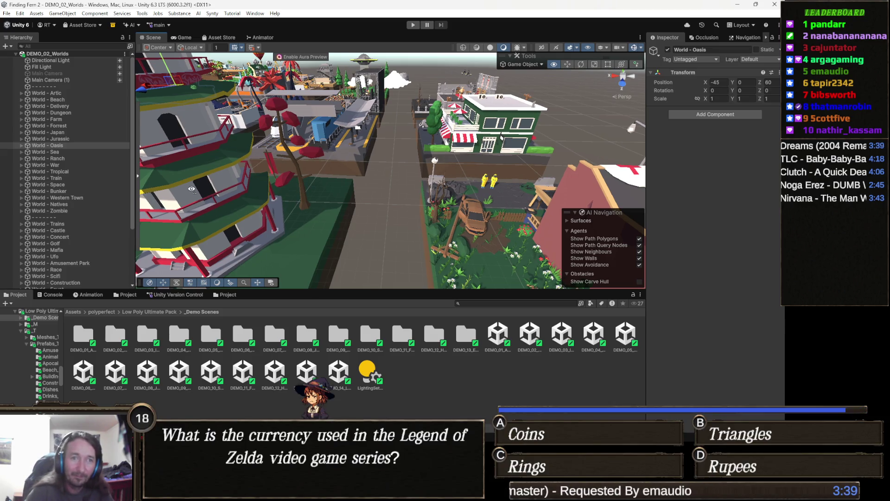
pyautogui.moveTo(191, 189)
pyautogui.mouseDown()
pyautogui.moveTo(91, 217)
pyautogui.moveTo(872, 214)
pyautogui.moveTo(779, 218)
pyautogui.moveTo(3, 183)
pyautogui.mouseUp()
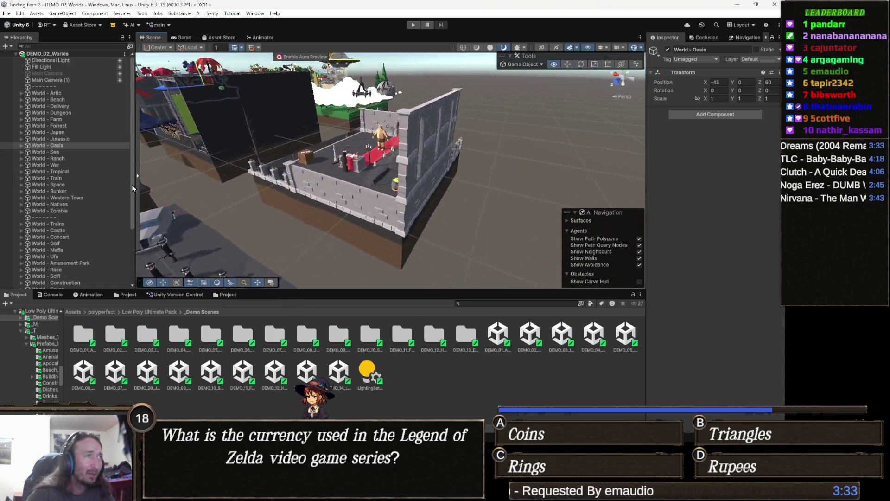
pyautogui.moveTo(146, 202); pyautogui.dragTo(162, 194)
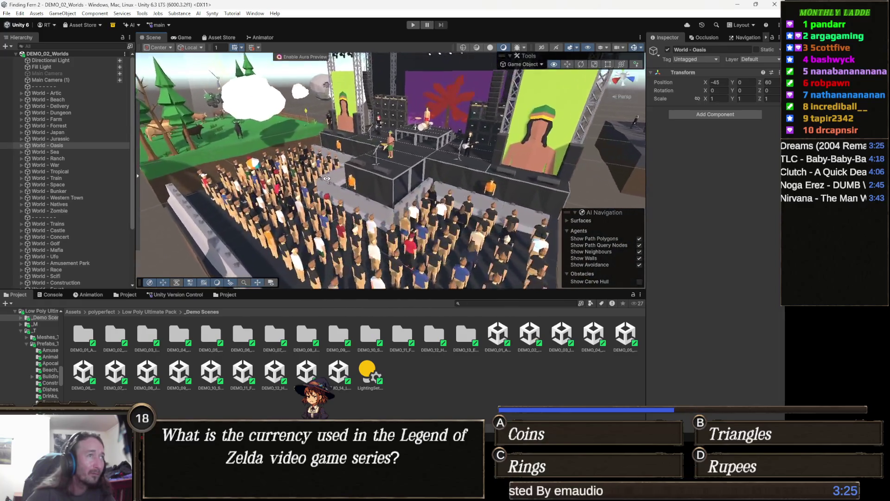
pyautogui.moveTo(322, 213)
pyautogui.mouseDown()
pyautogui.moveTo(220, 163)
pyautogui.moveTo(217, 185)
pyautogui.moveTo(333, 187)
pyautogui.mouseUp()
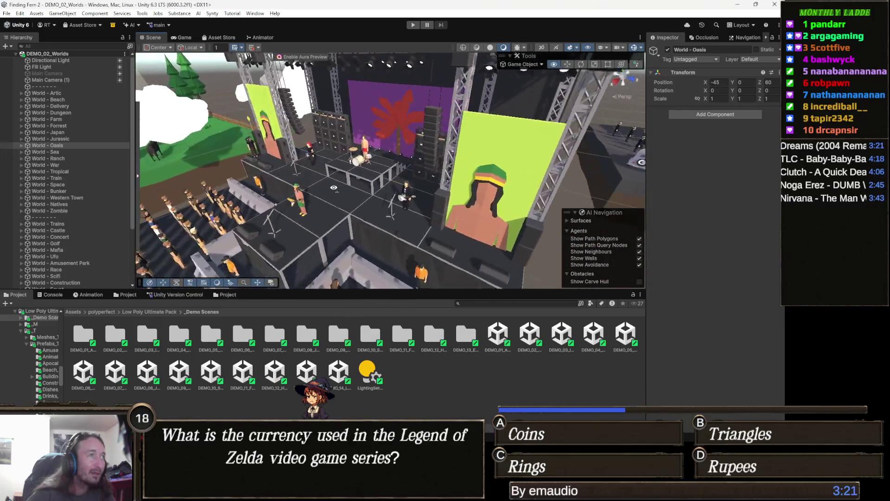
pyautogui.scroll(3, 353, 190)
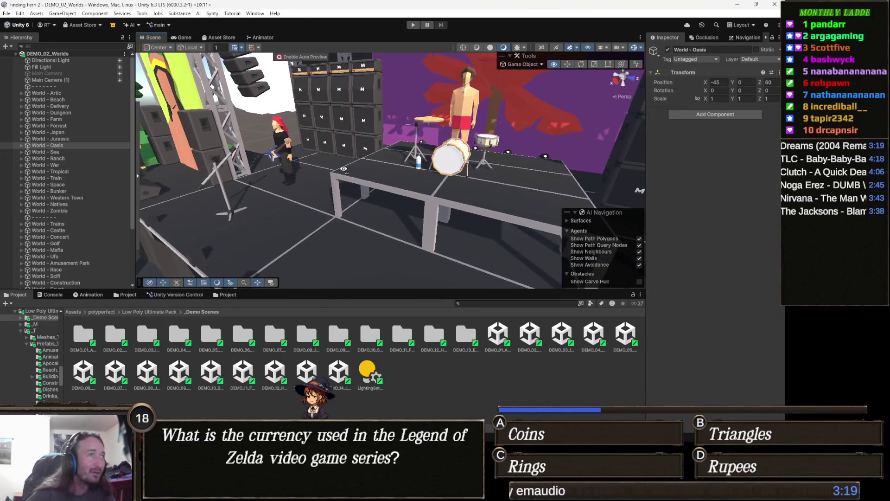
pyautogui.moveTo(321, 178)
pyautogui.mouseDown()
pyautogui.moveTo(267, 182)
pyautogui.moveTo(222, 202)
pyautogui.moveTo(250, 172)
pyautogui.moveTo(138, 173)
pyautogui.moveTo(222, 183)
pyautogui.moveTo(346, 162)
pyautogui.moveTo(302, 143)
pyautogui.moveTo(559, 210)
pyautogui.moveTo(138, 172)
pyautogui.moveTo(388, 162)
pyautogui.moveTo(330, 221)
pyautogui.moveTo(246, 271)
pyautogui.mouseUp()
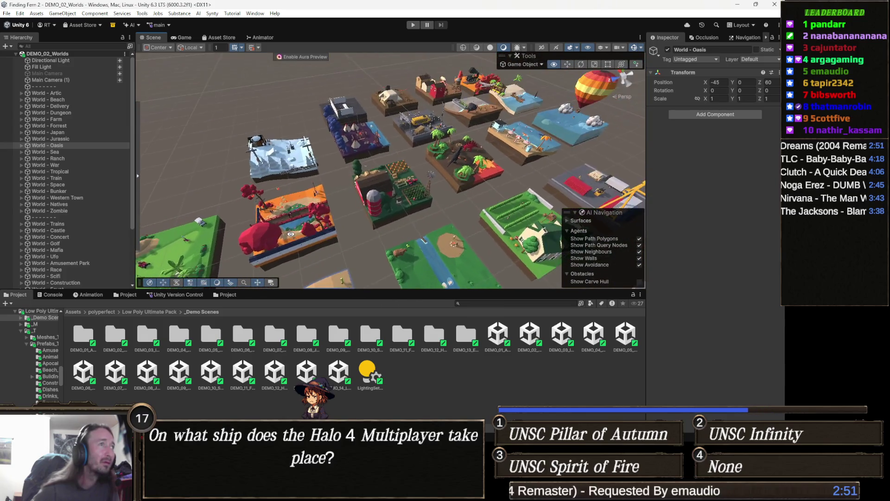
pyautogui.moveTo(314, 232)
pyautogui.mouseDown()
pyautogui.moveTo(440, 243)
pyautogui.moveTo(434, 266)
pyautogui.moveTo(514, 261)
pyautogui.moveTo(381, 172)
pyautogui.moveTo(375, 193)
pyautogui.mouseUp()
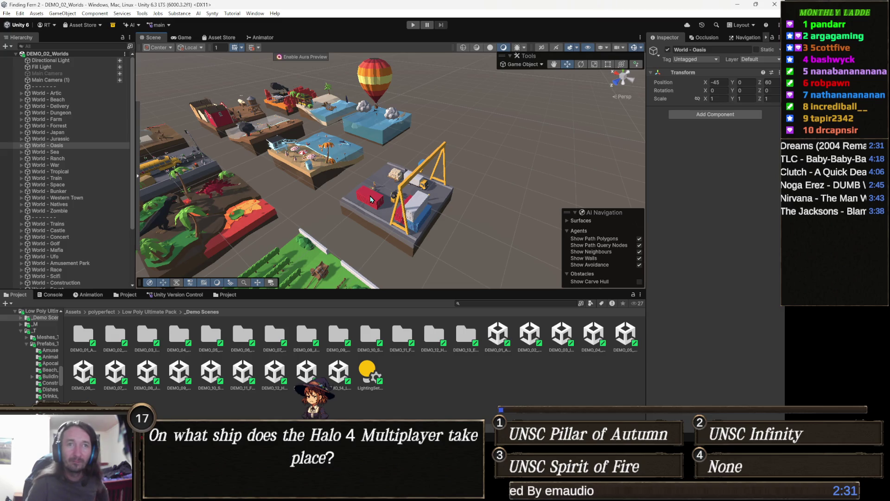
pyautogui.moveTo(442, 192)
pyautogui.mouseDown()
pyautogui.moveTo(411, 126)
pyautogui.moveTo(425, 189)
pyautogui.moveTo(302, 176)
pyautogui.mouseUp()
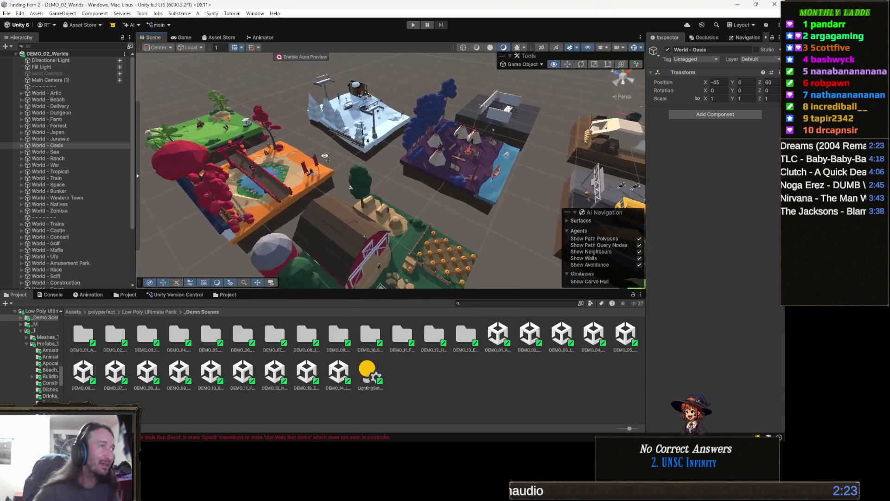
pyautogui.moveTo(308, 152)
pyautogui.mouseDown()
pyautogui.moveTo(213, 149)
pyautogui.moveTo(172, 130)
pyautogui.moveTo(200, 93)
pyautogui.moveTo(384, 154)
pyautogui.moveTo(281, 111)
pyautogui.moveTo(414, 264)
pyautogui.mouseUp()
# Step: Search the project assets for the Western Frontier pack and open the PolygonWesternFrontier folder
pyautogui.click(476, 302)
pyautogui.write('wes')
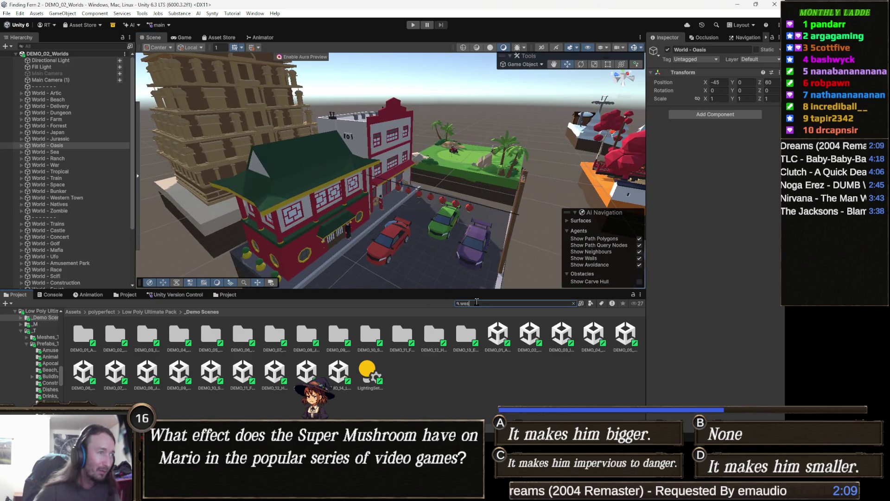
pyautogui.write('ter')
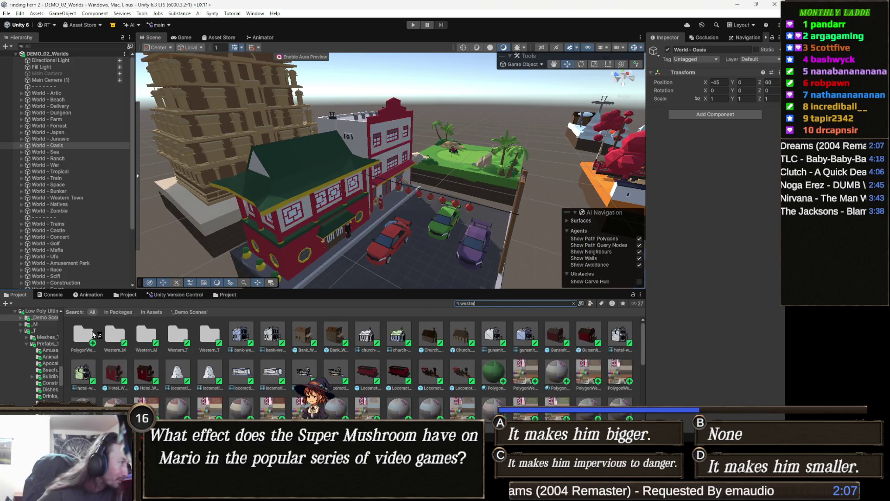
pyautogui.click(85, 340)
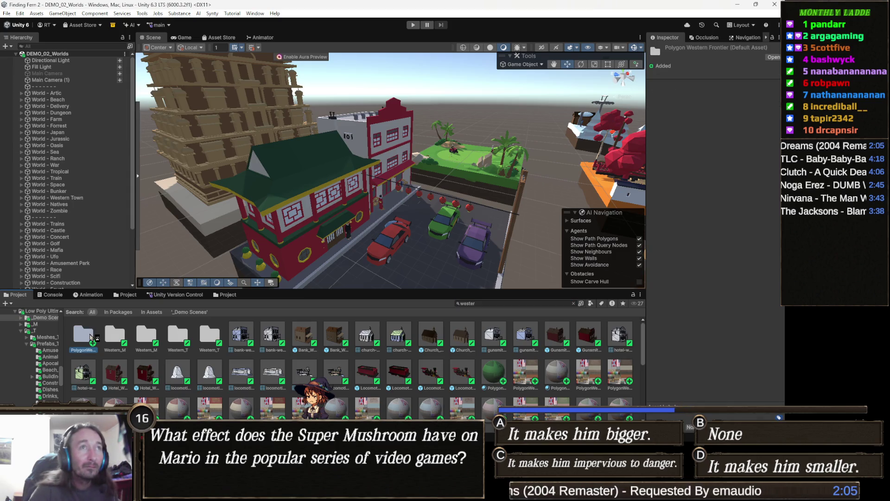
pyautogui.doubleClick(90, 338)
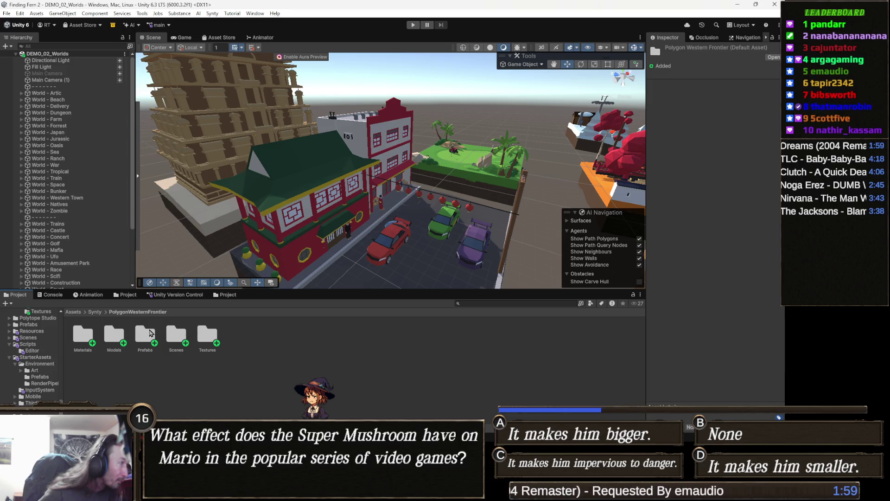
# Step: Look through the pack's Prefabs, go back up, and open its Scenes folder
pyautogui.doubleClick(149, 333)
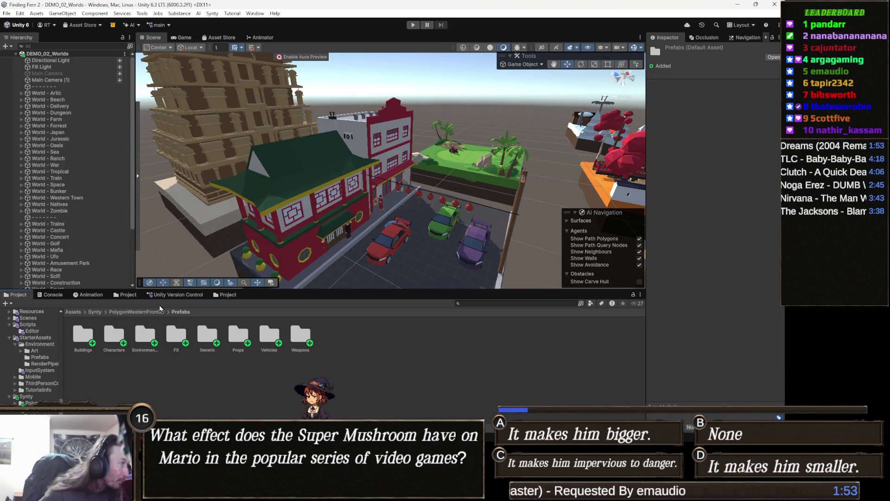
pyautogui.click(149, 312)
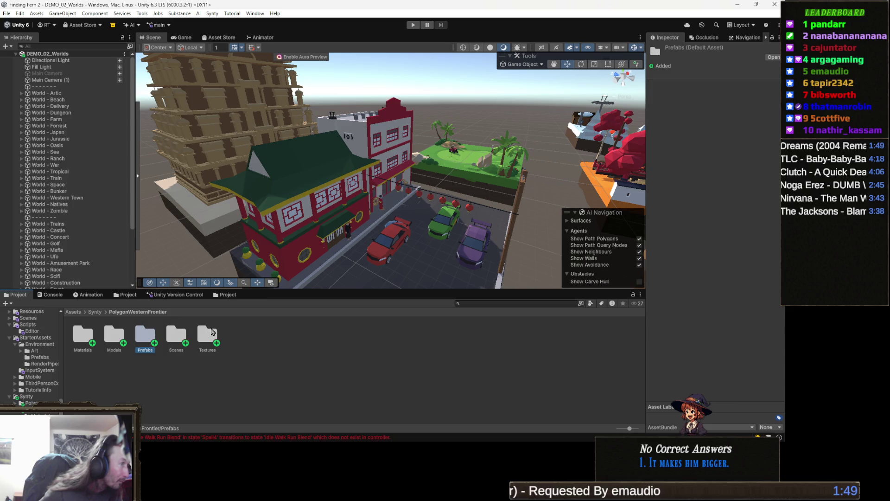
pyautogui.doubleClick(179, 337)
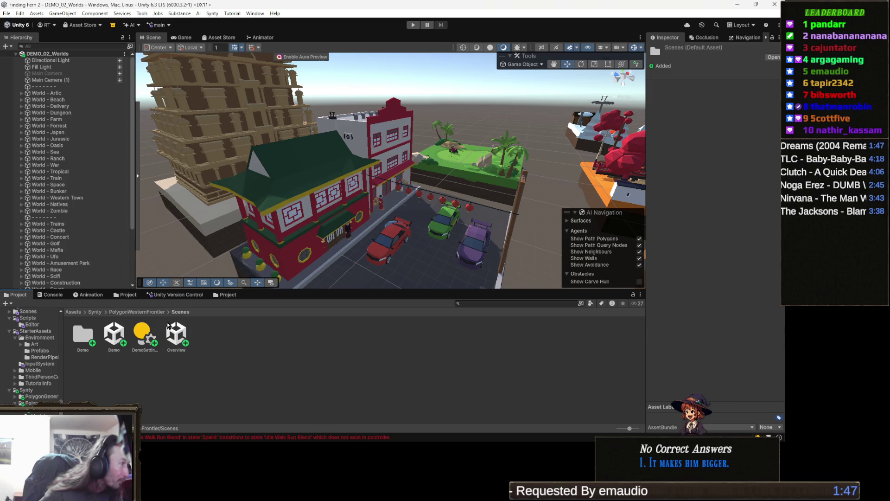
pyautogui.click(116, 337)
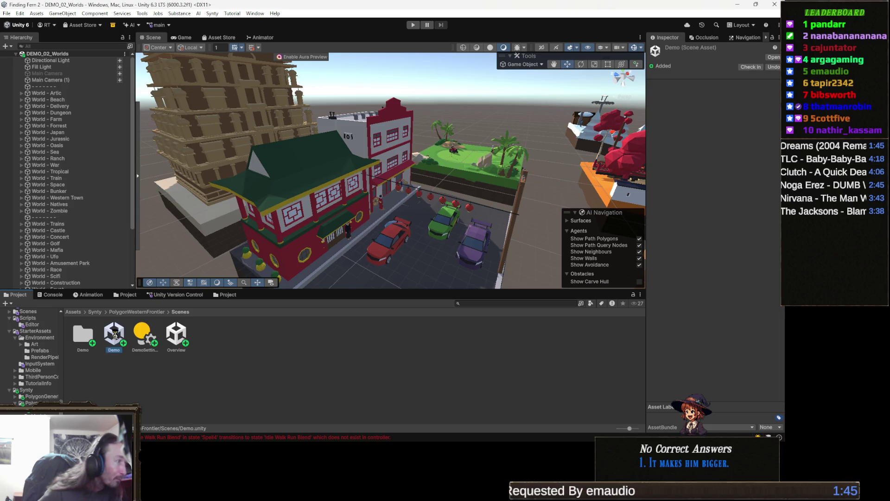
# Step: Open the Western Frontier Demo scene, survey the desert village, and select the SM_Prop_Entrance_01 gate
pyautogui.doubleClick(115, 334)
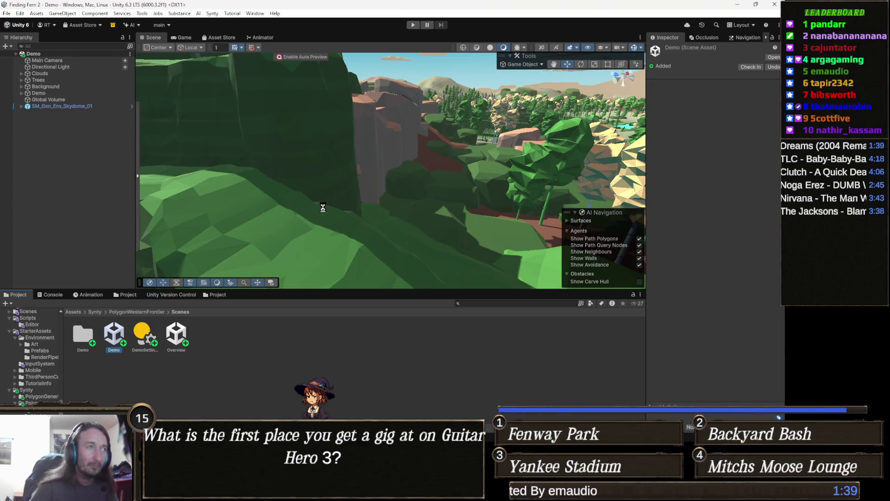
pyautogui.moveTo(423, 224)
pyautogui.mouseDown()
pyautogui.moveTo(464, 251)
pyautogui.moveTo(425, 198)
pyautogui.moveTo(459, 185)
pyautogui.mouseUp()
pyautogui.moveTo(759, 157)
pyautogui.mouseDown()
pyautogui.moveTo(739, 149)
pyautogui.moveTo(774, 166)
pyautogui.moveTo(752, 215)
pyautogui.moveTo(686, 236)
pyautogui.moveTo(700, 179)
pyautogui.moveTo(694, 141)
pyautogui.moveTo(653, 148)
pyautogui.mouseUp()
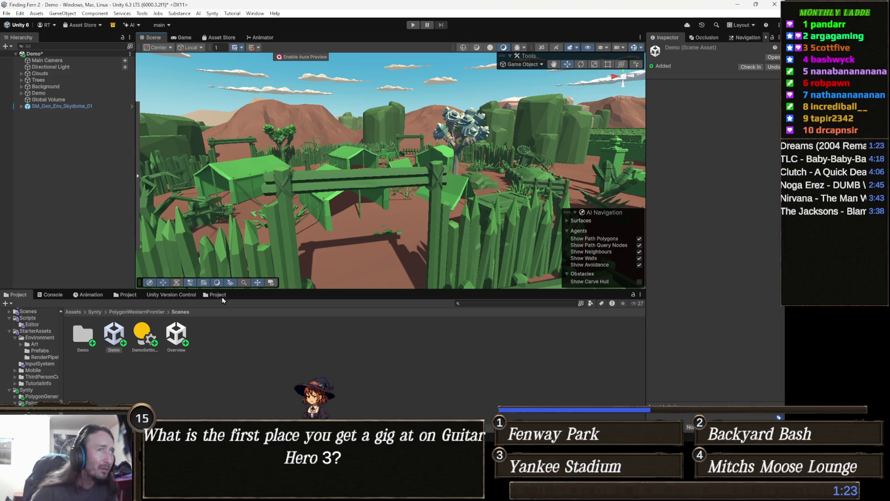
pyautogui.click(274, 153)
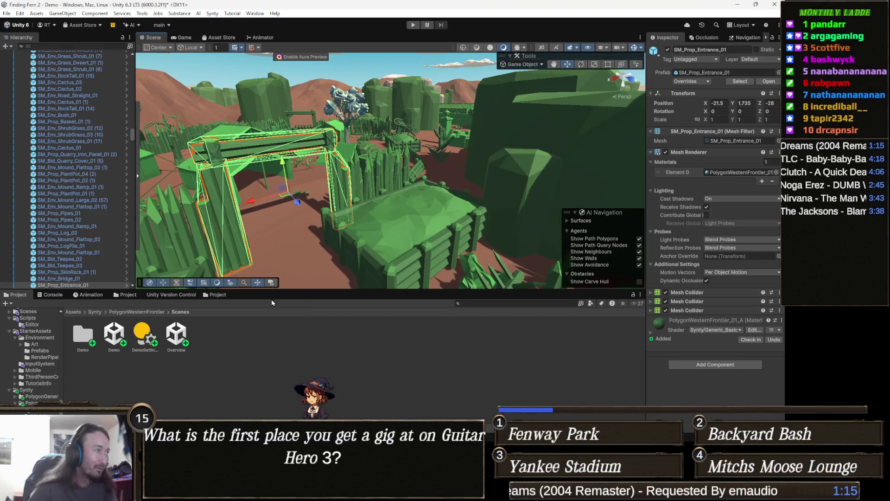
pyautogui.click(94, 312)
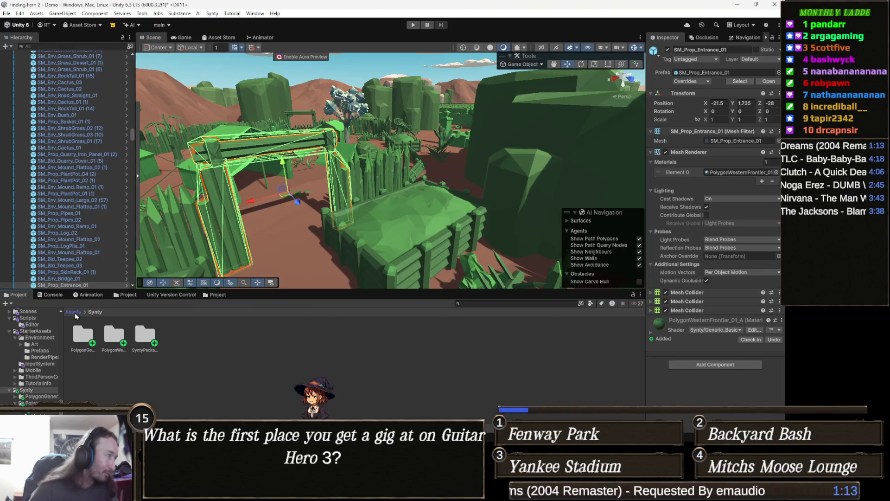
# Step: Load Level 1 Dark Forest from Assets/Scenes/Levels, choosing Don't Save for the Demo scene
pyautogui.click(75, 313)
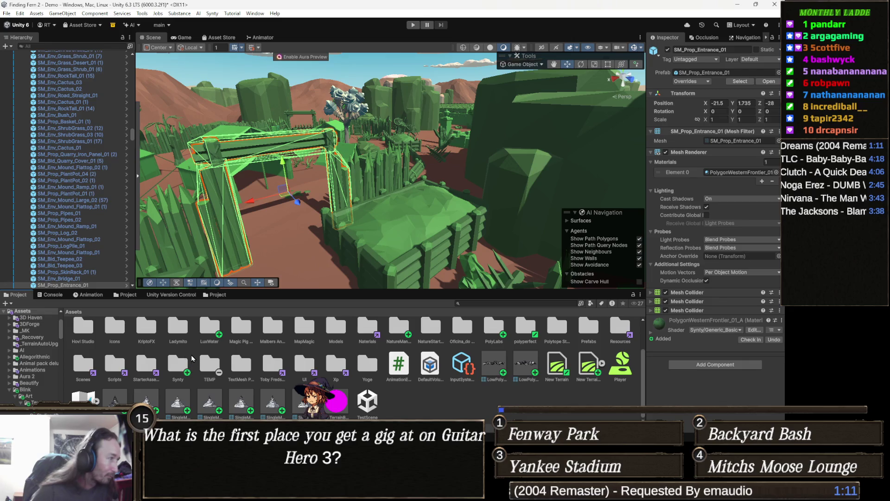
pyautogui.doubleClick(89, 366)
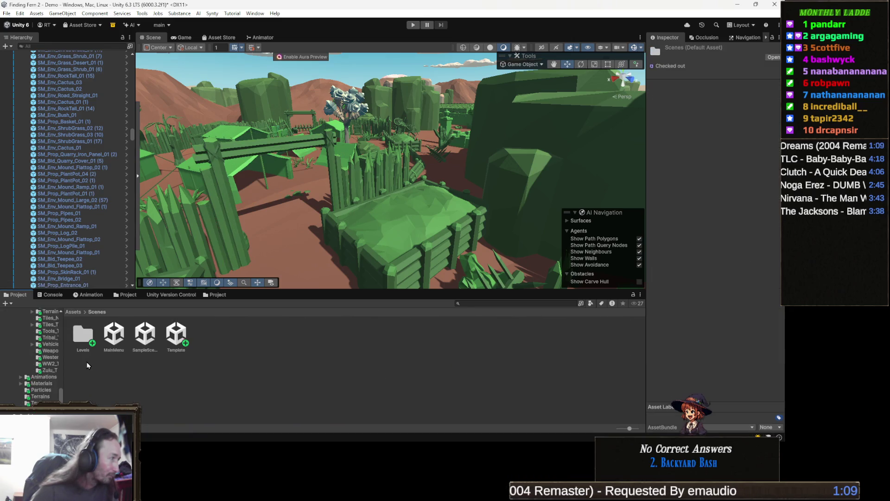
pyautogui.doubleClick(89, 337)
pyautogui.doubleClick(92, 337)
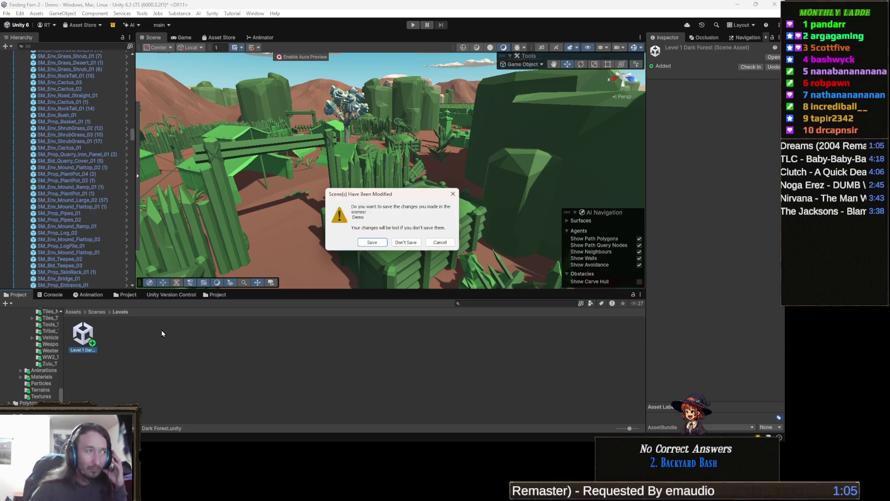
pyautogui.click(416, 242)
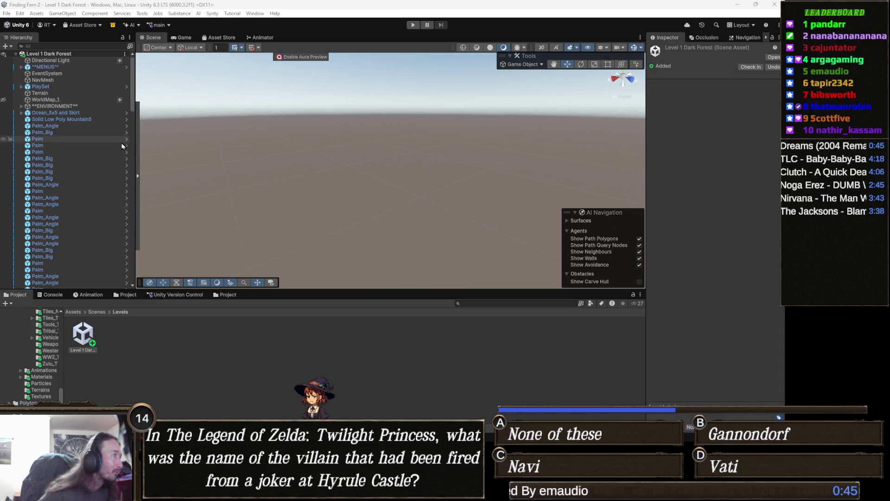
# Step: Frame a palm, pull back to an overview, then fly across the terrain to the village houses
pyautogui.doubleClick(58, 139)
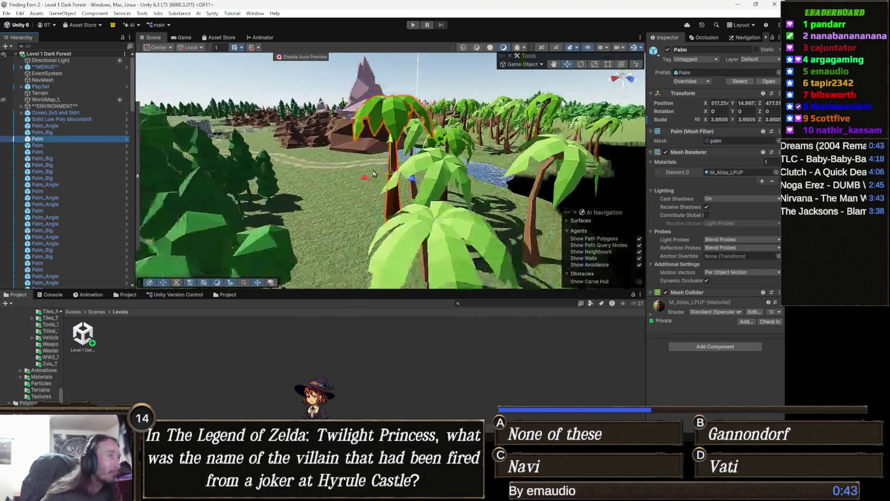
pyautogui.scroll(-5, 374, 174)
pyautogui.moveTo(374, 173)
pyautogui.mouseDown()
pyautogui.moveTo(409, 239)
pyautogui.moveTo(477, 214)
pyautogui.moveTo(483, 231)
pyautogui.mouseUp()
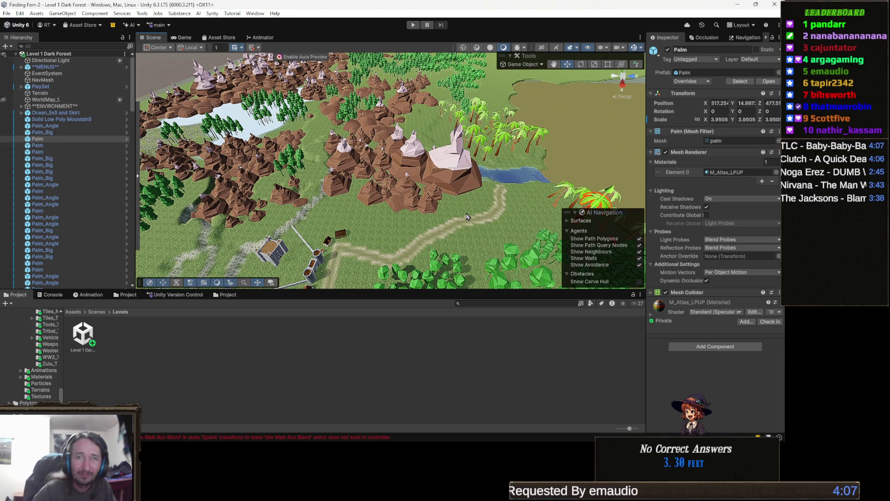
pyautogui.moveTo(379, 230)
pyautogui.mouseDown()
pyautogui.moveTo(350, 223)
pyautogui.moveTo(316, 241)
pyautogui.moveTo(5, 251)
pyautogui.moveTo(119, 199)
pyautogui.moveTo(123, 207)
pyautogui.mouseUp()
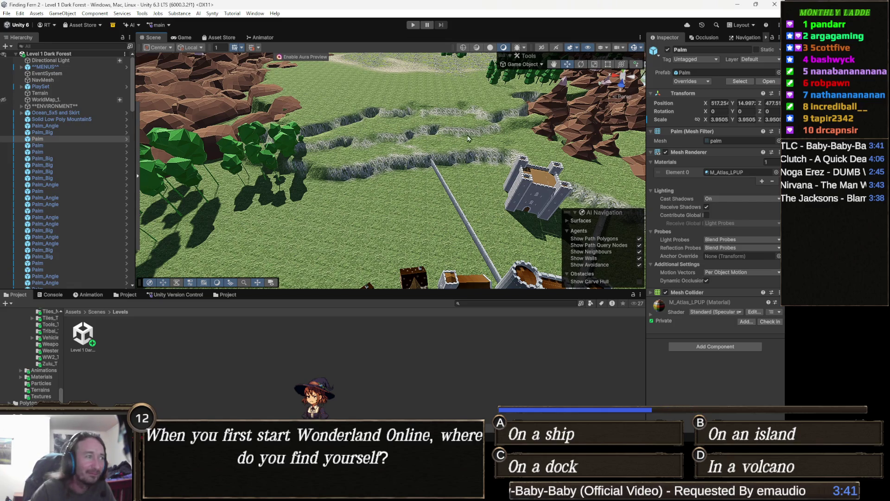
pyautogui.press('Down')
pyautogui.press('Down')
pyautogui.press('Down')
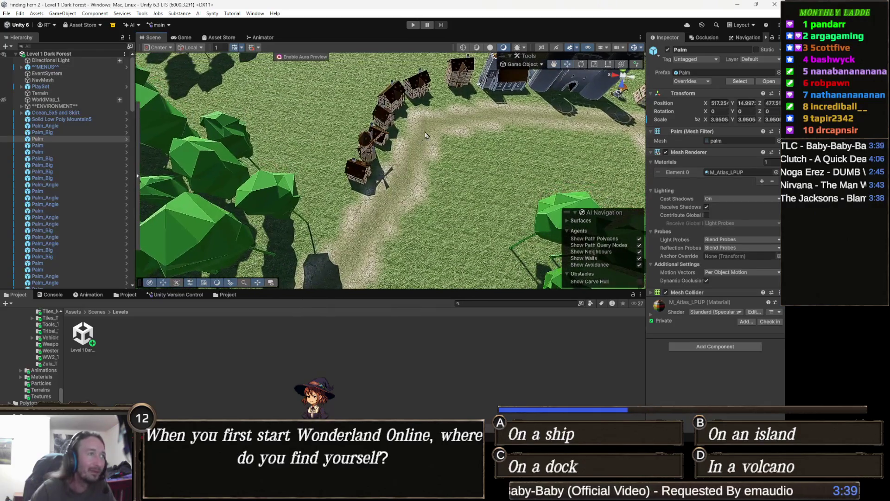
pyautogui.click(493, 303)
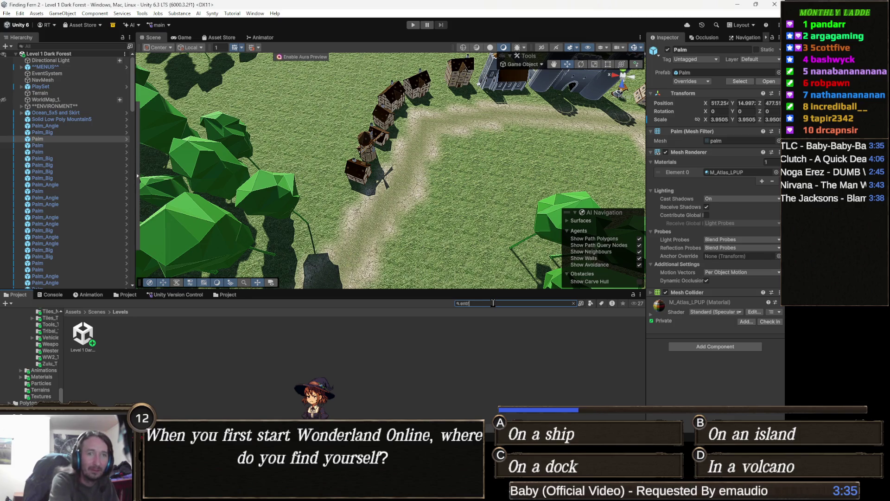
# Step: Search 'entrance' filtered to Prefabs and open the fl_vil_bridge_S01_straight_5,0m_entrance02 bridge prefab
pyautogui.write('ance')
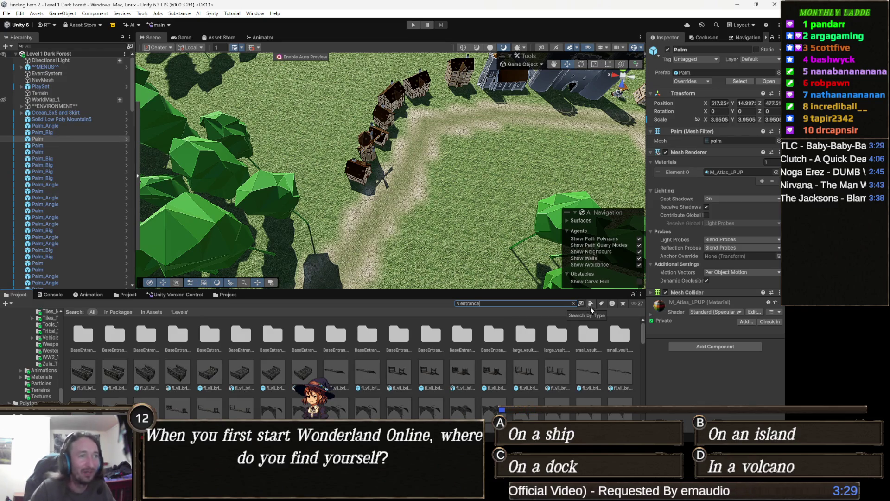
pyautogui.click(591, 304)
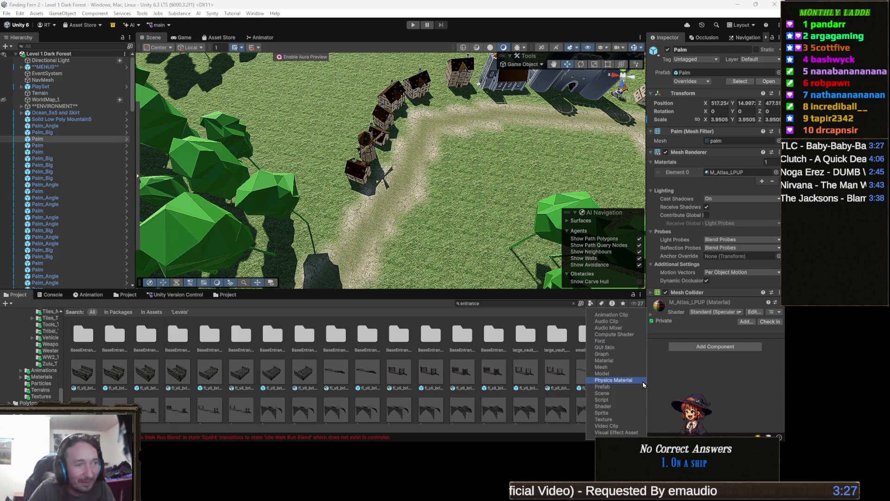
pyautogui.click(627, 387)
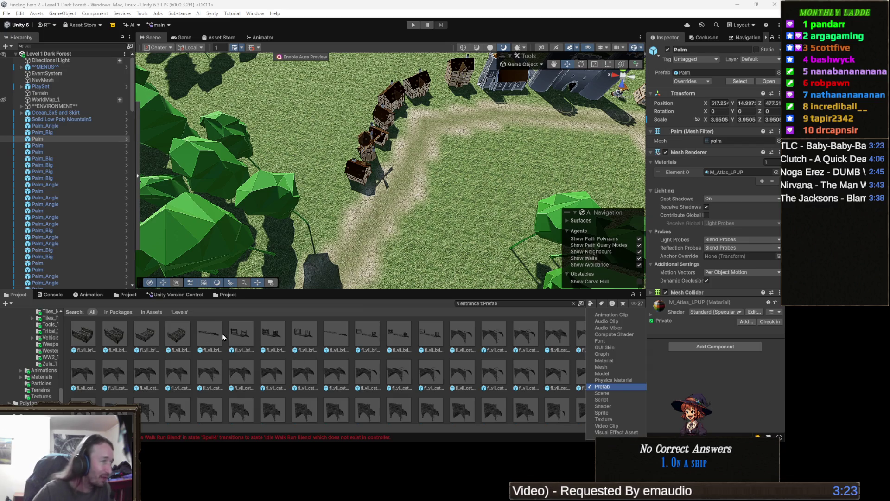
pyautogui.click(246, 337)
pyautogui.moveTo(246, 337)
pyautogui.mouseDown()
pyautogui.moveTo(436, 209)
pyautogui.moveTo(409, 236)
pyautogui.moveTo(390, 299)
pyautogui.mouseUp()
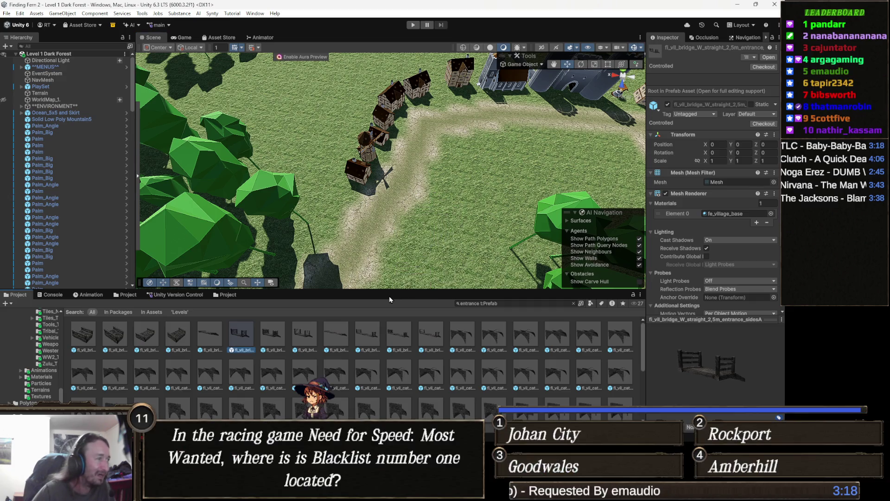
pyautogui.doubleClick(178, 337)
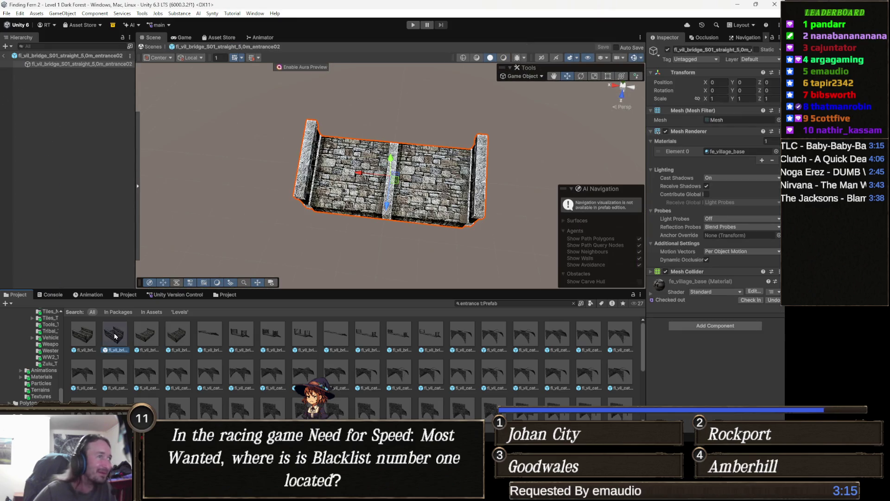
pyautogui.doubleClick(368, 333)
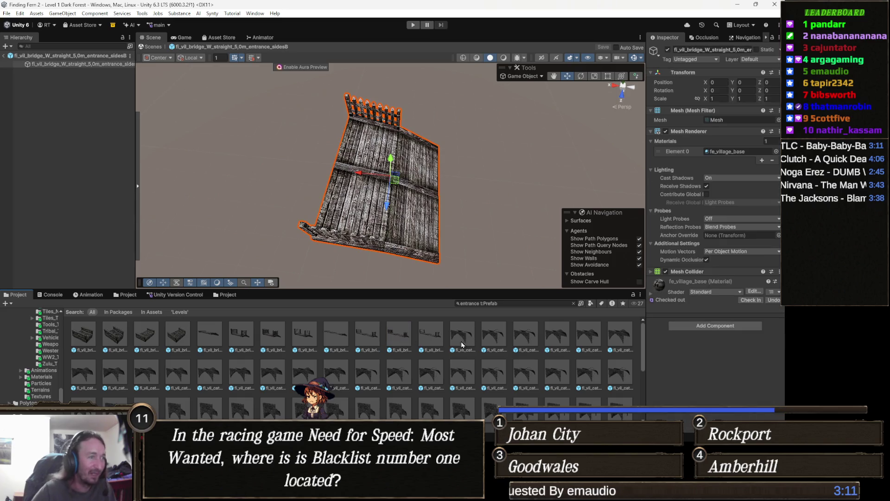
pyautogui.doubleClick(486, 336)
pyautogui.doubleClick(493, 335)
pyautogui.moveTo(385, 195)
pyautogui.mouseDown()
pyautogui.moveTo(392, 152)
pyautogui.moveTo(427, 130)
pyautogui.mouseUp()
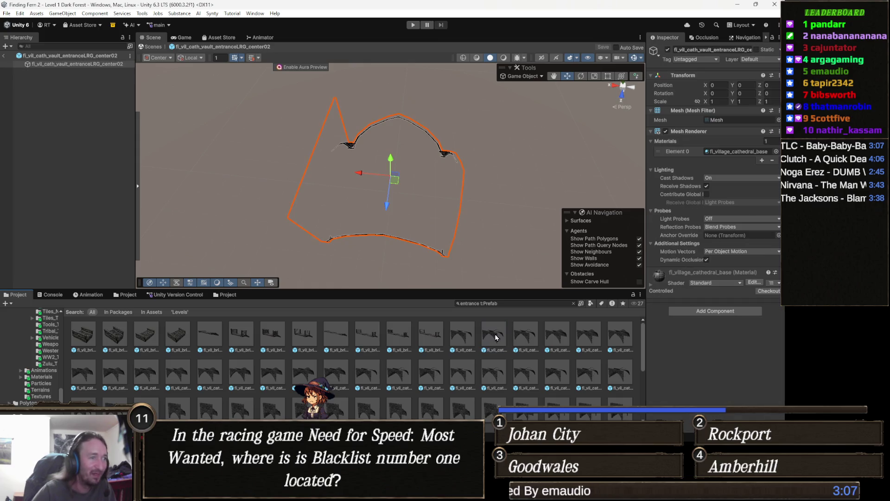
pyautogui.press('f')
pyautogui.moveTo(616, 130)
pyautogui.mouseDown()
pyautogui.moveTo(371, 170)
pyautogui.moveTo(383, 172)
pyautogui.mouseUp()
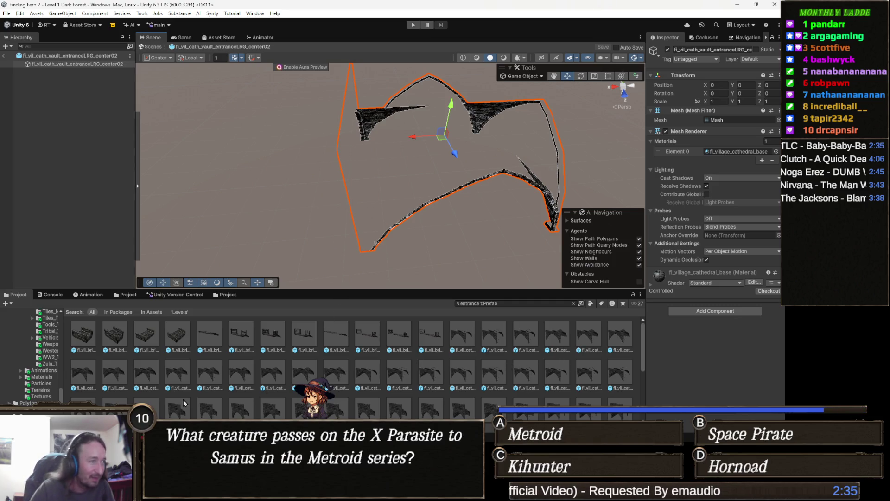
pyautogui.scroll(-5, 140, 392)
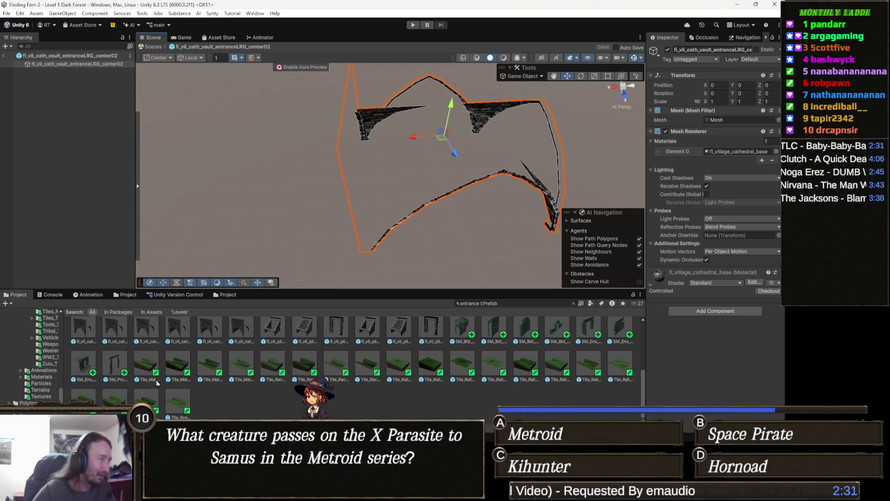
pyautogui.doubleClick(177, 402)
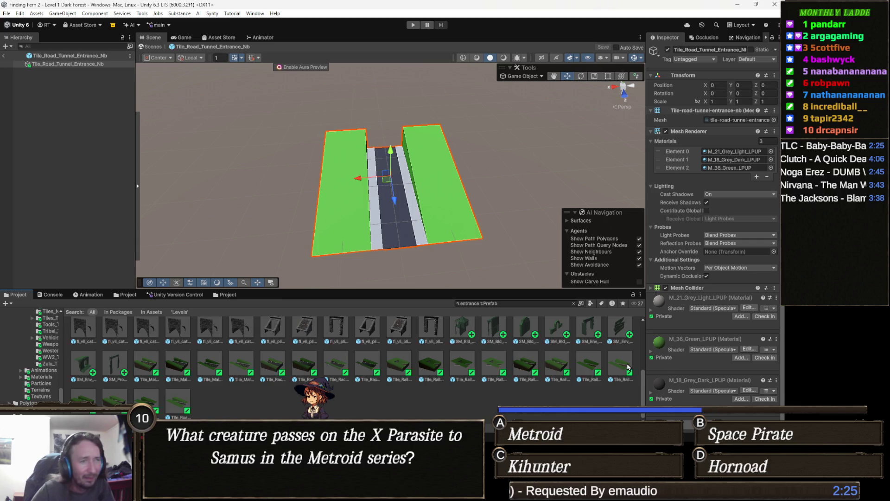
pyautogui.scroll(1, 436, 352)
pyautogui.doubleClick(431, 353)
pyautogui.moveTo(417, 176); pyautogui.dragTo(269, 129)
pyautogui.press('f')
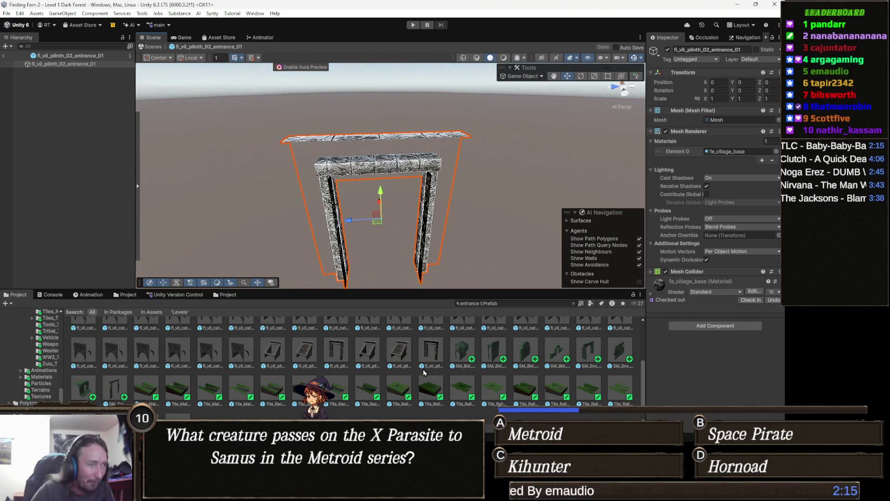
pyautogui.doubleClick(588, 354)
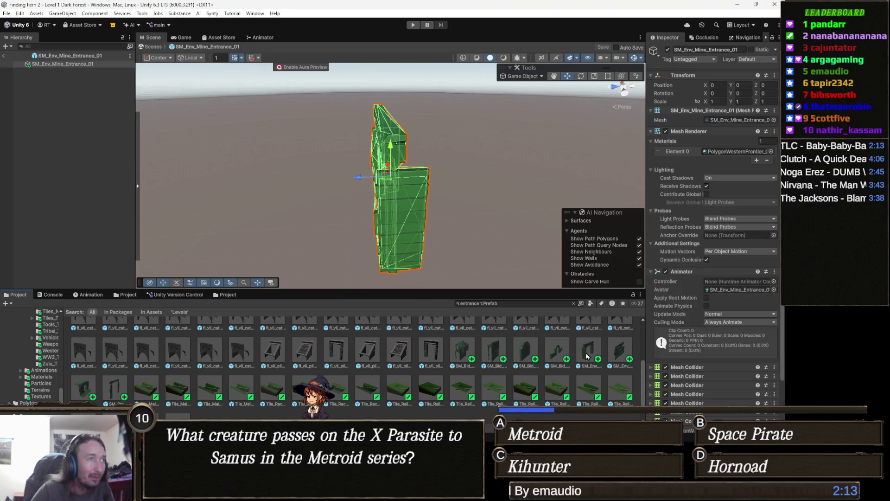
pyautogui.moveTo(314, 171)
pyautogui.mouseDown()
pyautogui.moveTo(453, 190)
pyautogui.moveTo(501, 140)
pyautogui.moveTo(293, 178)
pyautogui.moveTo(467, 173)
pyautogui.moveTo(449, 191)
pyautogui.moveTo(510, 201)
pyautogui.moveTo(325, 206)
pyautogui.mouseUp()
pyautogui.press('f')
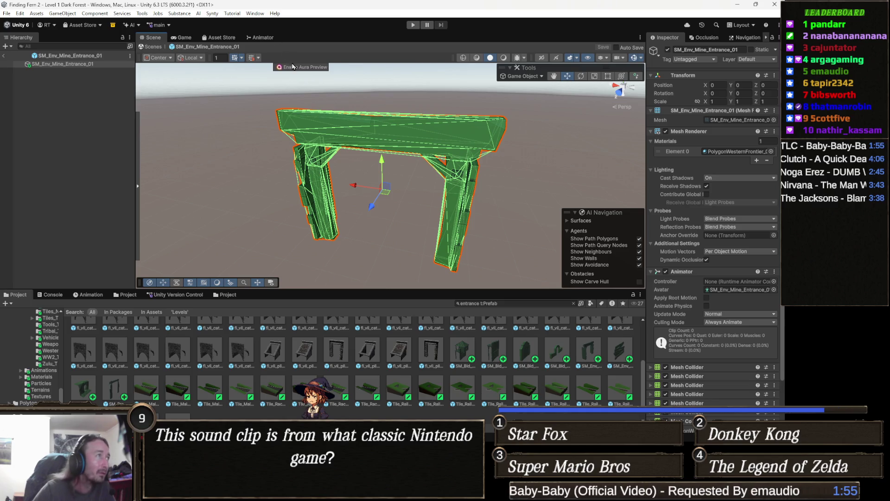
pyautogui.click(154, 46)
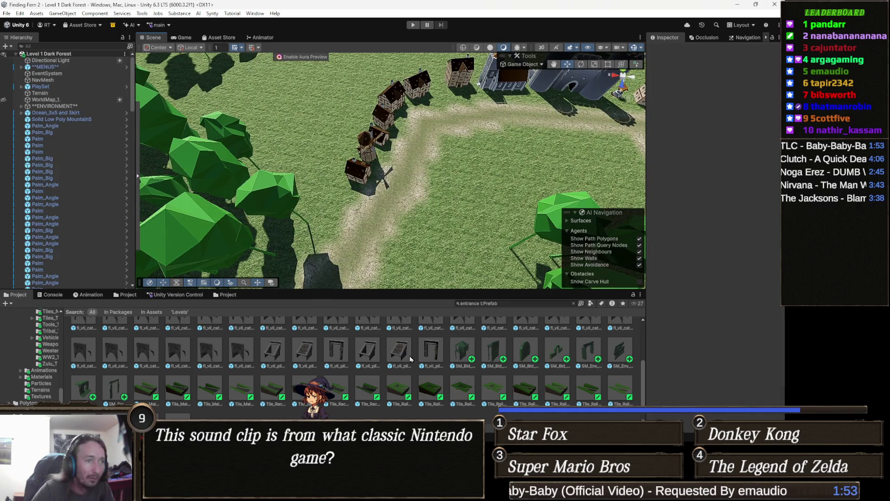
# Step: Drag SM_Env_Mine_Entrance_01 into the Scene beside the village houses and orbit around it
pyautogui.moveTo(589, 353)
pyautogui.mouseDown()
pyautogui.moveTo(392, 223)
pyautogui.moveTo(401, 211)
pyautogui.moveTo(366, 222)
pyautogui.mouseUp()
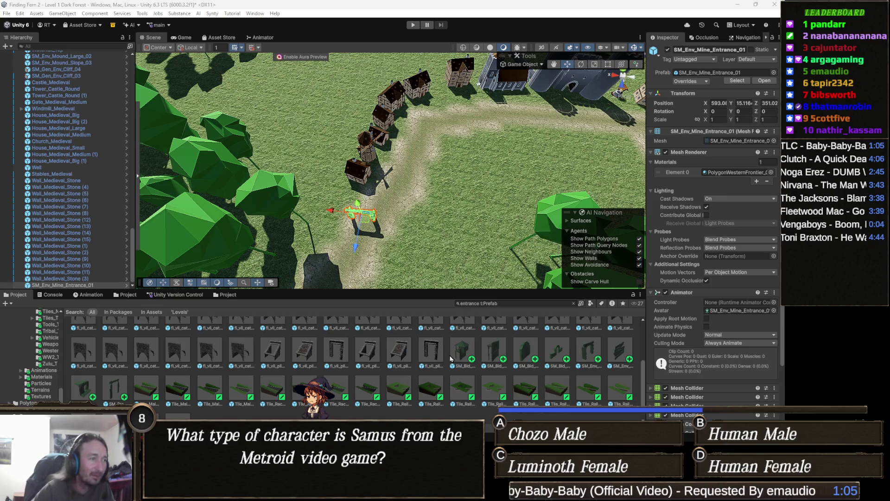
pyautogui.moveTo(427, 200); pyautogui.dragTo(395, 201)
# Step: Scale the mine entrance arch up to about 1.6, duplicate it, and place the copy on the dirt path
pyautogui.moveTo(381, 163); pyautogui.dragTo(416, 174)
pyautogui.moveTo(418, 224)
pyautogui.mouseDown()
pyautogui.moveTo(392, 185)
pyautogui.moveTo(369, 188)
pyautogui.mouseUp()
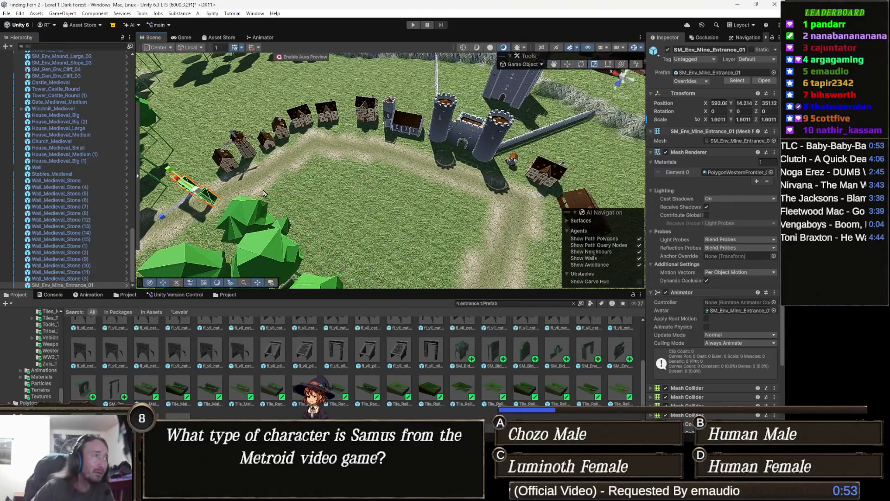
pyautogui.hotkey('ctrl', 'd')
pyautogui.moveTo(198, 194)
pyautogui.mouseDown()
pyautogui.moveTo(385, 186)
pyautogui.moveTo(505, 208)
pyautogui.moveTo(564, 239)
pyautogui.moveTo(533, 277)
pyautogui.moveTo(500, 279)
pyautogui.moveTo(457, 218)
pyautogui.mouseUp()
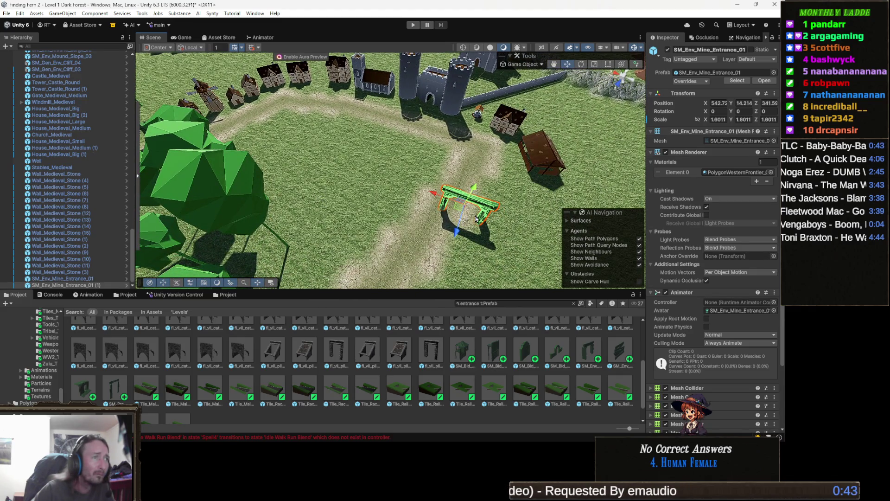
pyautogui.moveTo(463, 220)
pyautogui.mouseDown()
pyautogui.moveTo(421, 191)
pyautogui.moveTo(389, 204)
pyautogui.mouseUp()
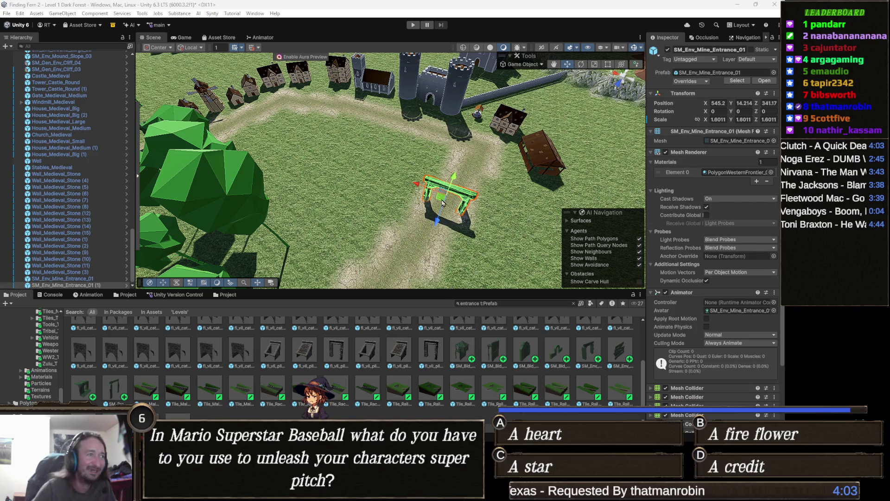
pyautogui.moveTo(417, 199); pyautogui.dragTo(443, 204)
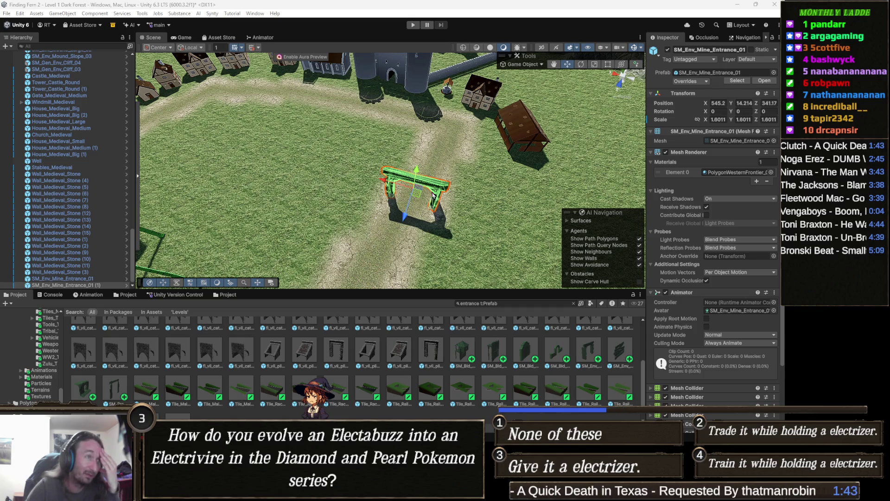
# Step: Nudge the mine entrance slightly along X, then pan and orbit to view the castle and houses
pyautogui.moveTo(383, 180)
pyautogui.mouseDown()
pyautogui.moveTo(393, 217)
pyautogui.moveTo(409, 168)
pyautogui.mouseUp()
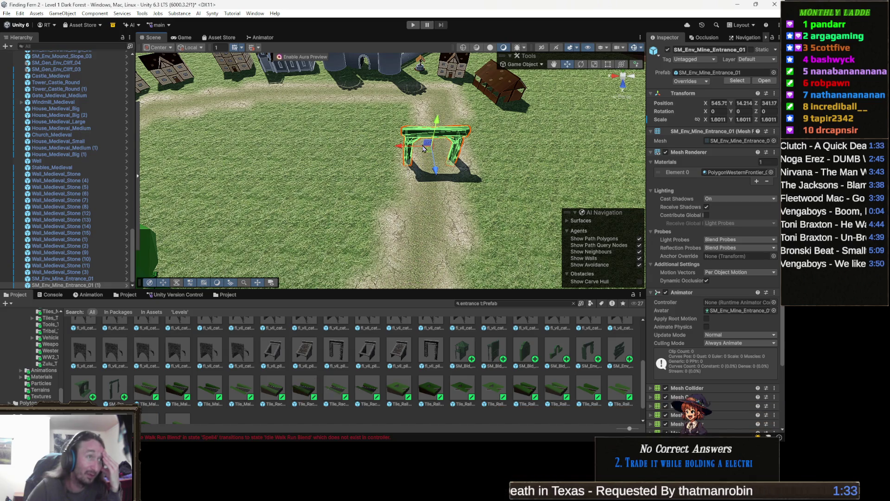
pyautogui.moveTo(407, 149); pyautogui.dragTo(406, 149)
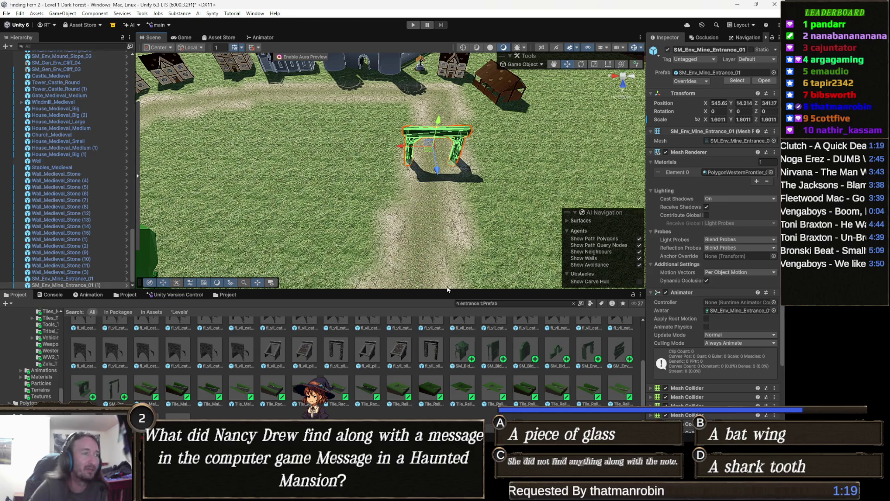
pyautogui.moveTo(426, 212)
pyautogui.mouseDown()
pyautogui.moveTo(415, 229)
pyautogui.moveTo(426, 231)
pyautogui.mouseUp()
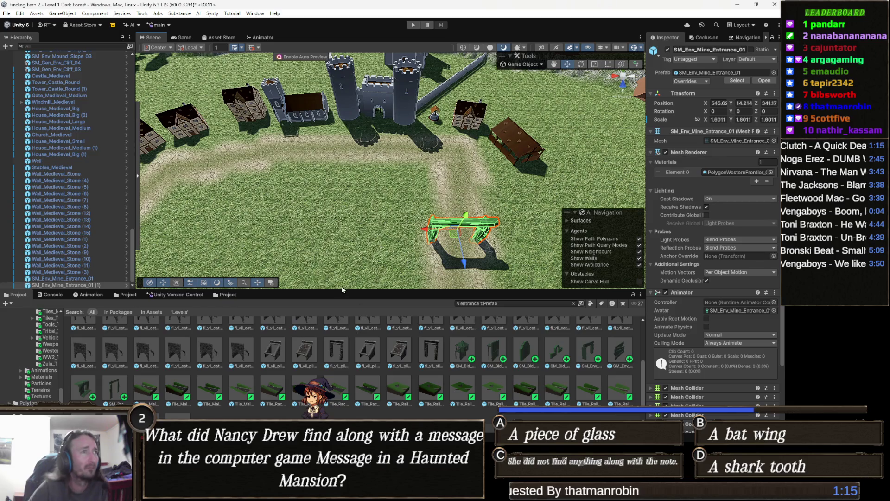
pyautogui.moveTo(342, 285); pyautogui.dragTo(375, 259)
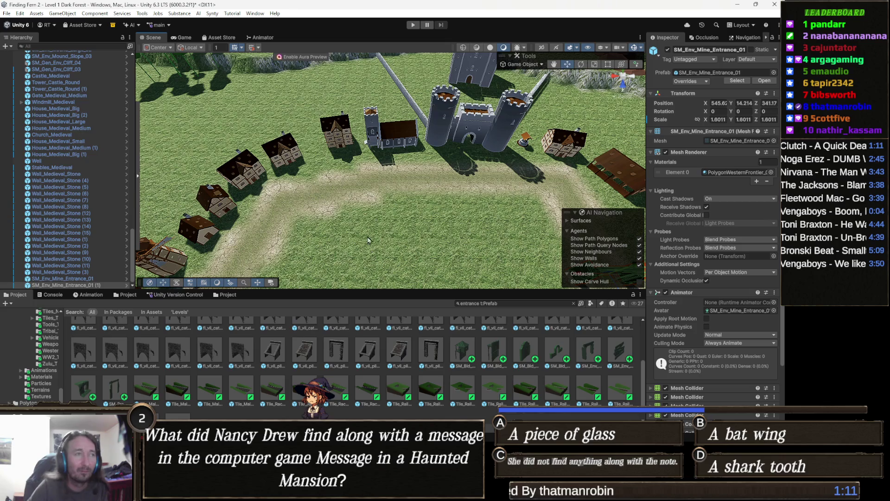
pyautogui.moveTo(331, 175)
pyautogui.mouseDown()
pyautogui.moveTo(358, 174)
pyautogui.moveTo(331, 255)
pyautogui.mouseUp()
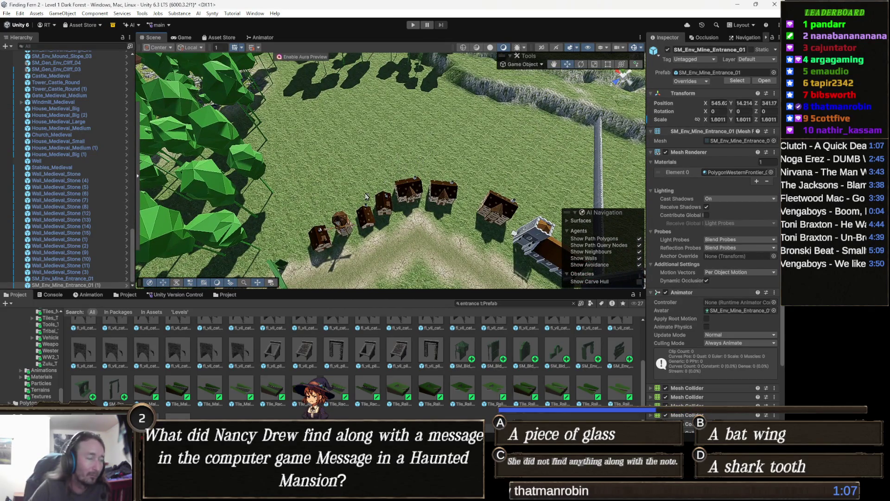
pyautogui.click(417, 186)
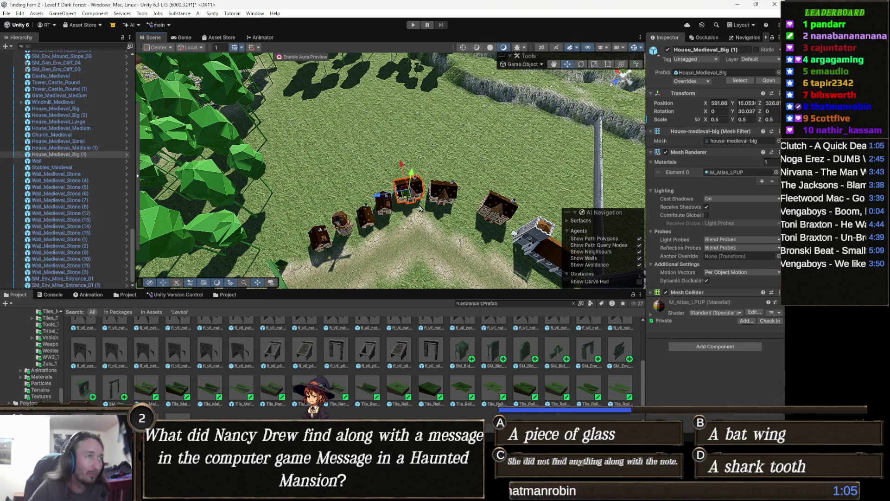
# Step: Ping the big house's source prefab in Medieval_T, test-place a copy, then delete it
pyautogui.click(740, 81)
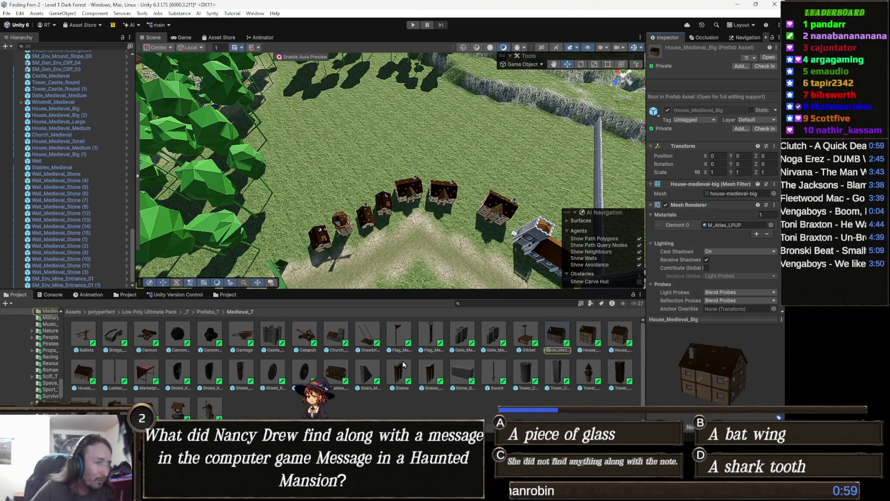
pyautogui.moveTo(422, 201); pyautogui.dragTo(446, 212)
pyautogui.moveTo(561, 333)
pyautogui.mouseDown()
pyautogui.moveTo(448, 153)
pyautogui.moveTo(488, 146)
pyautogui.mouseUp()
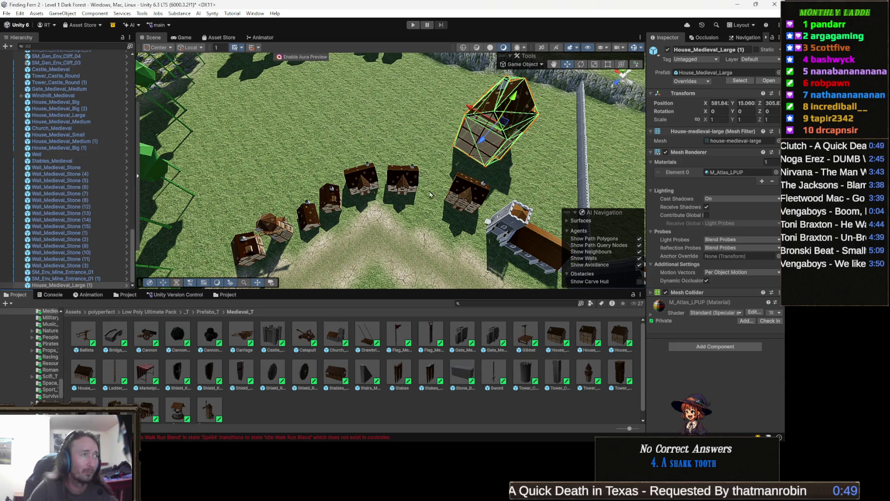
pyautogui.press('Delete')
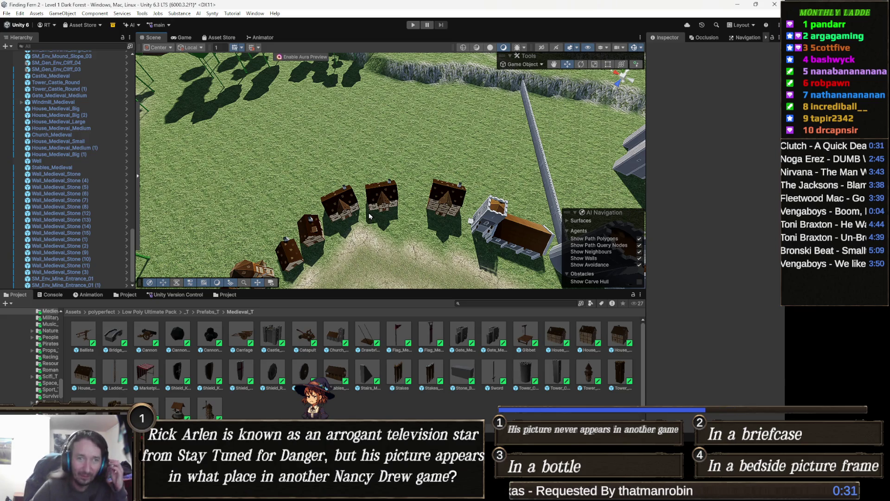
# Step: Zoom and pan out to a wide view of the forest, hills, castle and river
pyautogui.moveTo(376, 214); pyautogui.dragTo(419, 216)
pyautogui.scroll(-3, 419, 215)
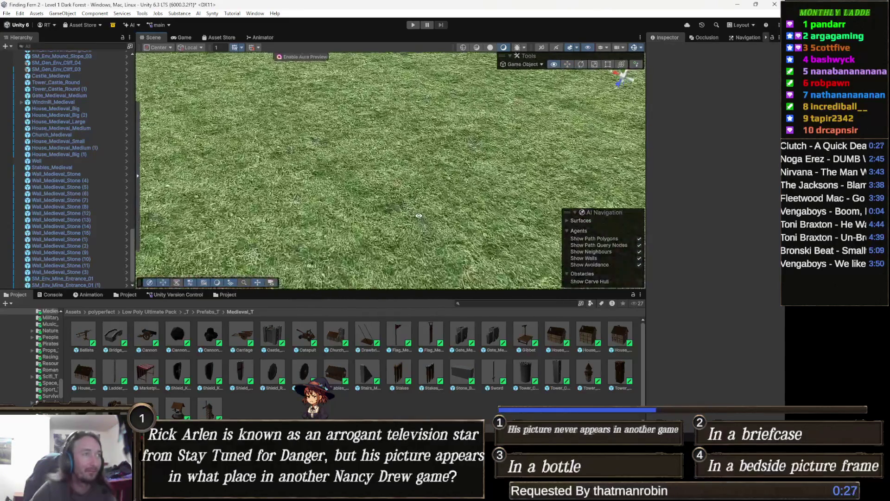
pyautogui.scroll(-3, 419, 215)
pyautogui.scroll(5, 419, 215)
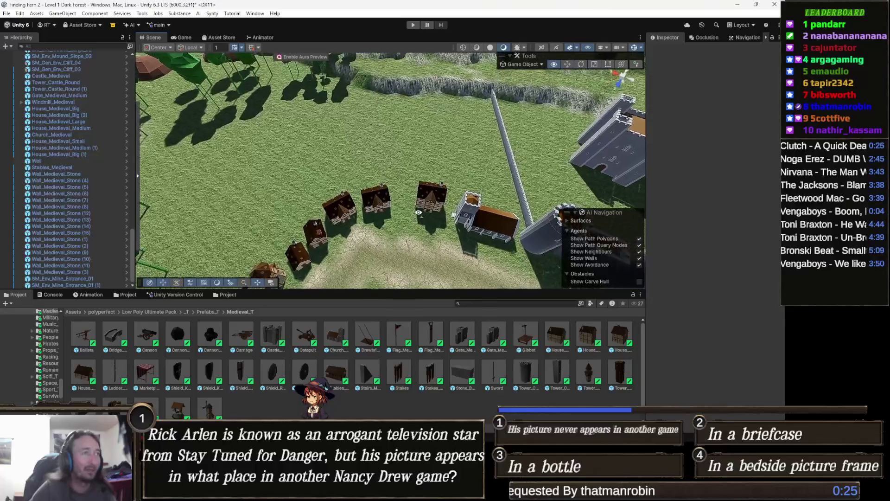
pyautogui.moveTo(419, 212); pyautogui.dragTo(419, 215)
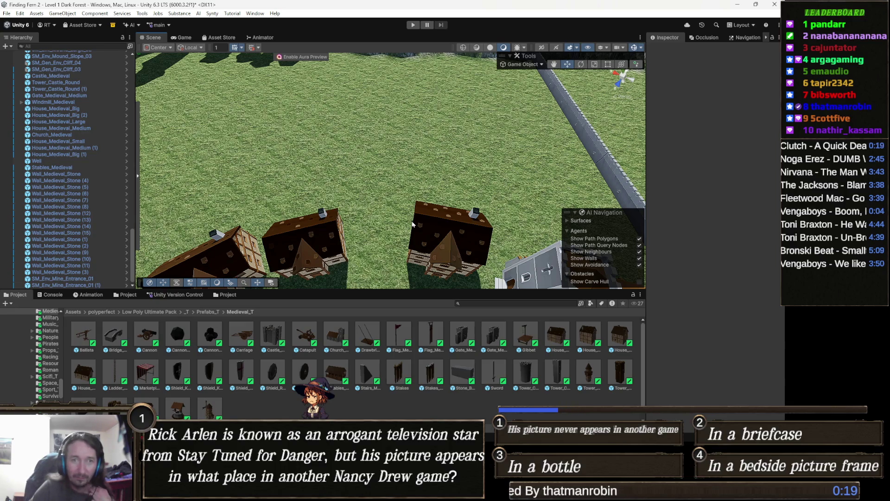
pyautogui.moveTo(416, 225)
pyautogui.mouseDown()
pyautogui.moveTo(416, 205)
pyautogui.moveTo(432, 221)
pyautogui.moveTo(523, 238)
pyautogui.moveTo(489, 240)
pyautogui.moveTo(331, 203)
pyautogui.mouseUp()
pyautogui.scroll(8, 330, 202)
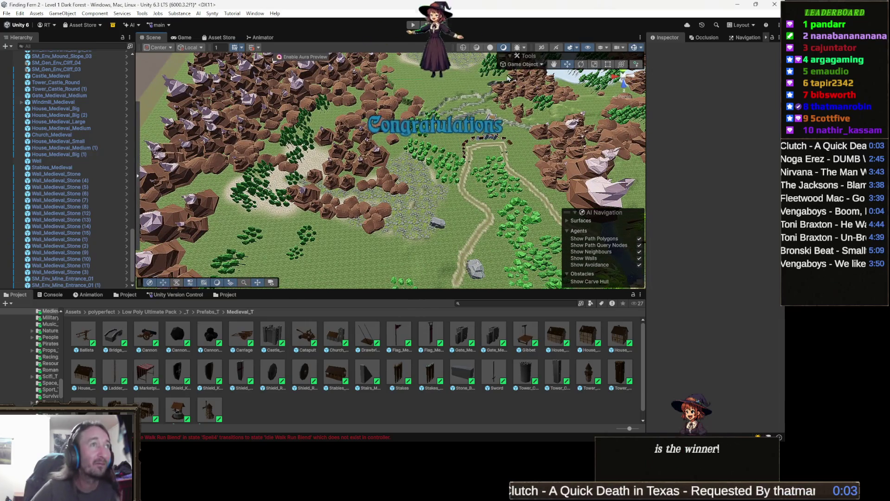
# Step: Convert the scene's cameras and directional lights to Aura from the Aura toolbox
pyautogui.click(138, 178)
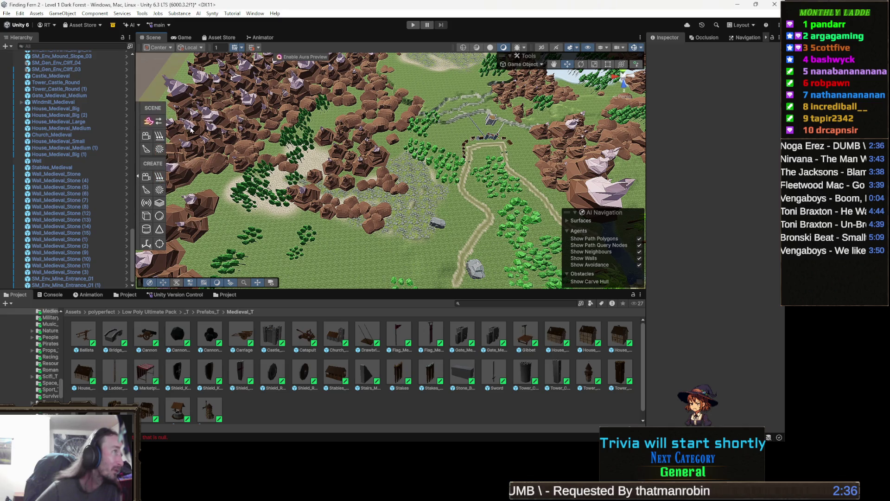
pyautogui.click(146, 138)
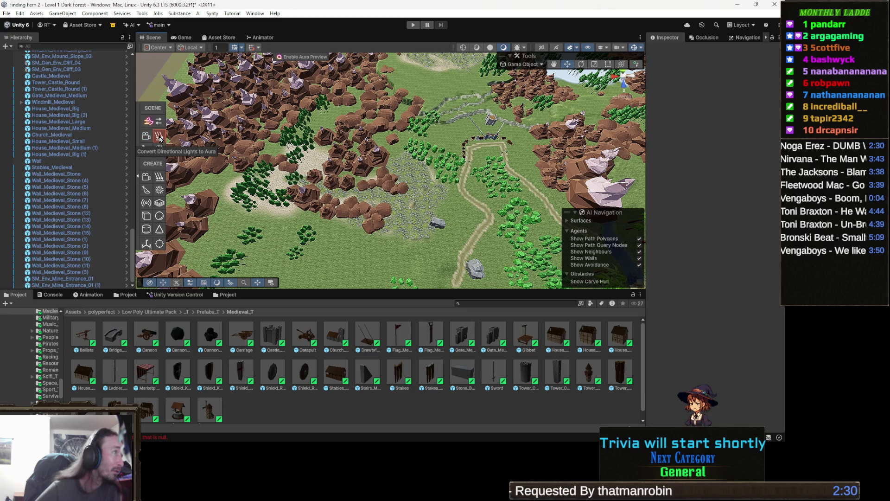
pyautogui.click(160, 138)
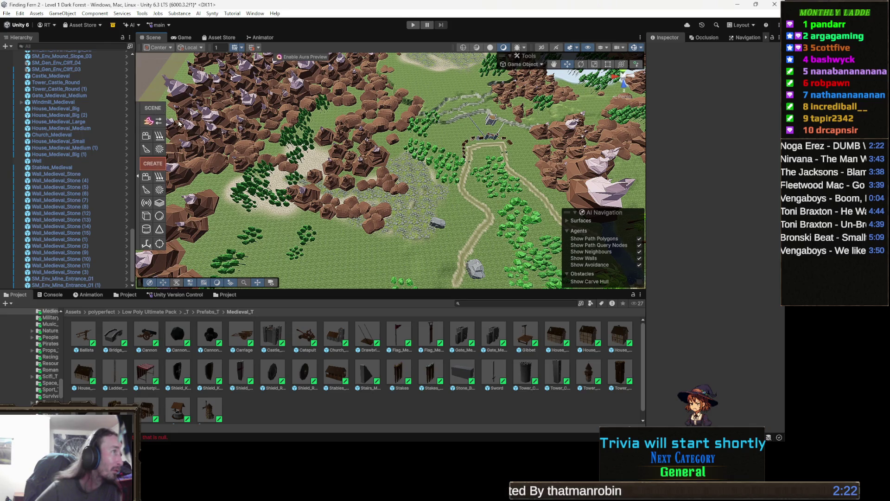
# Step: Apply the Forest Aura ambience preset and view the darkened forest
pyautogui.click(160, 122)
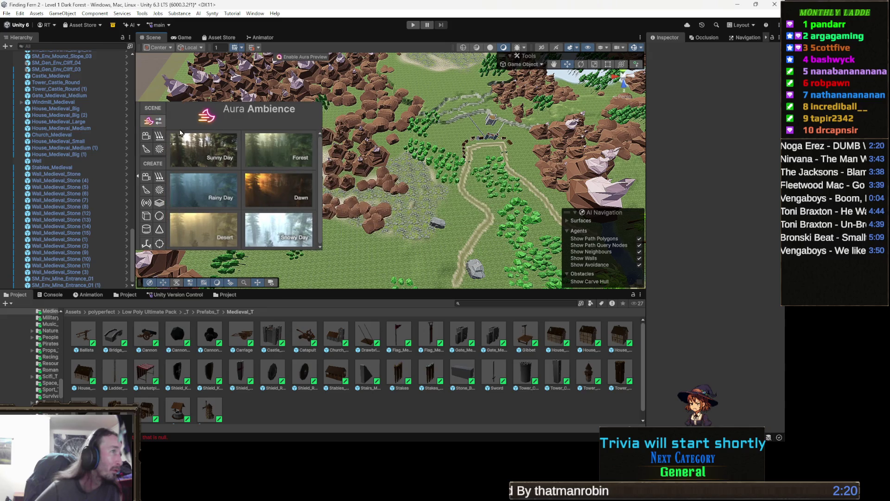
pyautogui.click(272, 151)
pyautogui.moveTo(325, 153)
pyautogui.mouseDown()
pyautogui.moveTo(361, 138)
pyautogui.moveTo(322, 173)
pyautogui.moveTo(289, 169)
pyautogui.moveTo(428, 85)
pyautogui.moveTo(266, 84)
pyautogui.moveTo(347, 163)
pyautogui.moveTo(229, 250)
pyautogui.moveTo(218, 237)
pyautogui.mouseUp()
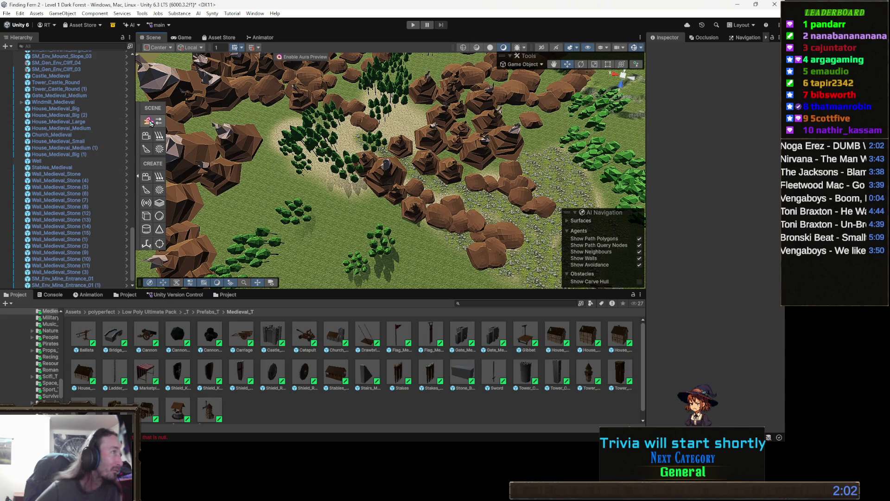
# Step: Try the Rainy Day ambience preset, then switch to Sunny Day
pyautogui.click(149, 121)
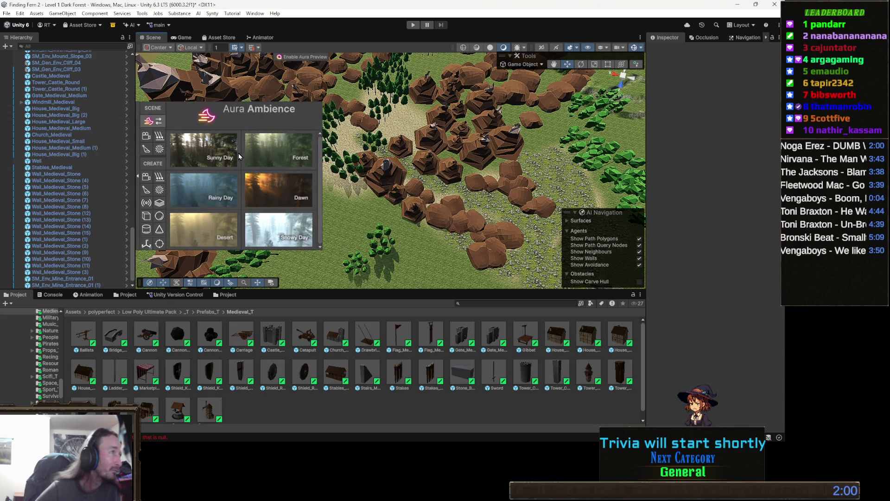
pyautogui.click(222, 200)
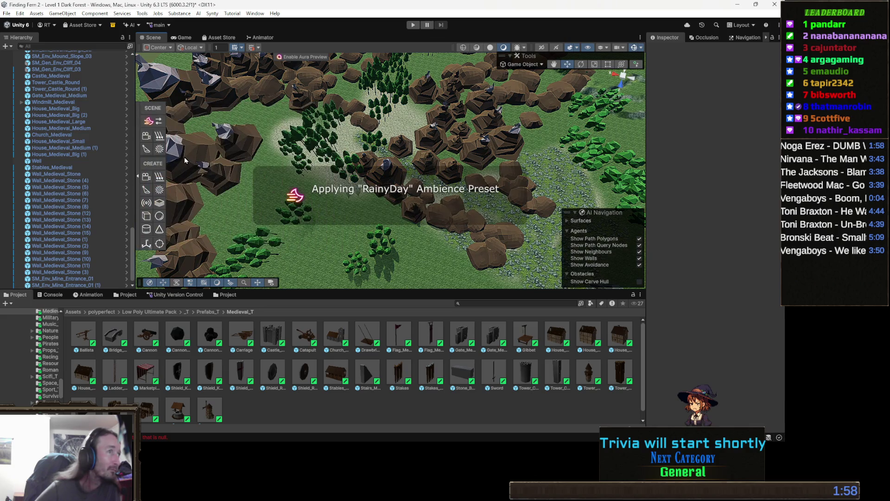
pyautogui.click(149, 121)
pyautogui.click(199, 153)
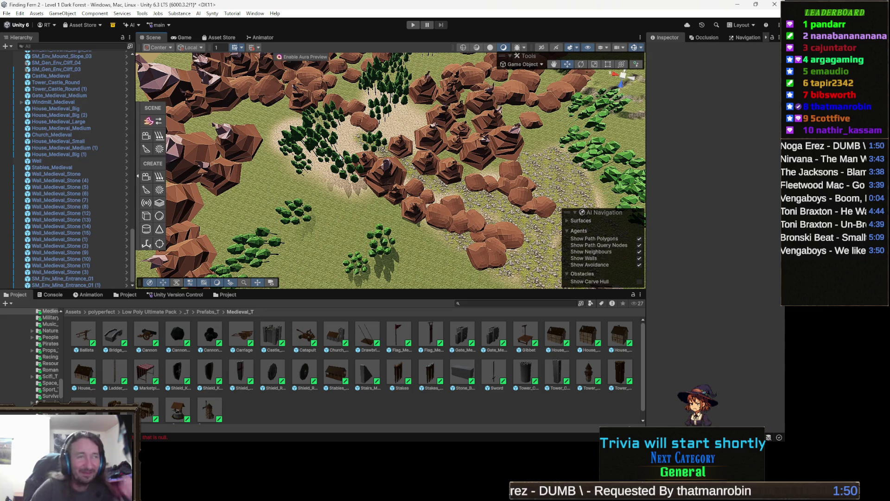
# Step: Orbit and zoom across the map down to the sandy shoreline water
pyautogui.moveTo(222, 199); pyautogui.dragTo(340, 197)
pyautogui.scroll(-10, 340, 196)
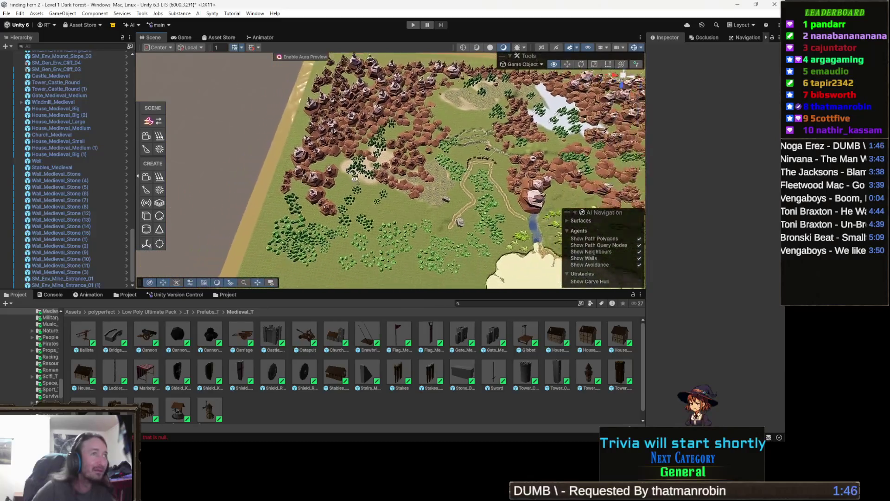
pyautogui.moveTo(400, 200)
pyautogui.mouseDown()
pyautogui.moveTo(365, 184)
pyautogui.moveTo(351, 195)
pyautogui.moveTo(342, 270)
pyautogui.moveTo(564, 212)
pyautogui.mouseUp()
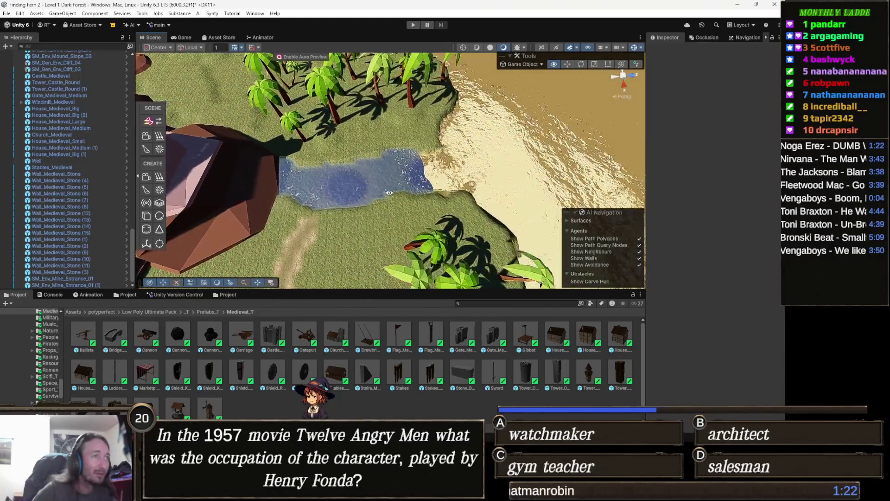
pyautogui.moveTo(448, 130)
pyautogui.mouseDown()
pyautogui.moveTo(506, 99)
pyautogui.moveTo(488, 109)
pyautogui.moveTo(509, 56)
pyautogui.mouseUp()
pyautogui.moveTo(367, 106)
pyautogui.mouseDown()
pyautogui.moveTo(334, 140)
pyautogui.moveTo(334, 131)
pyautogui.mouseUp()
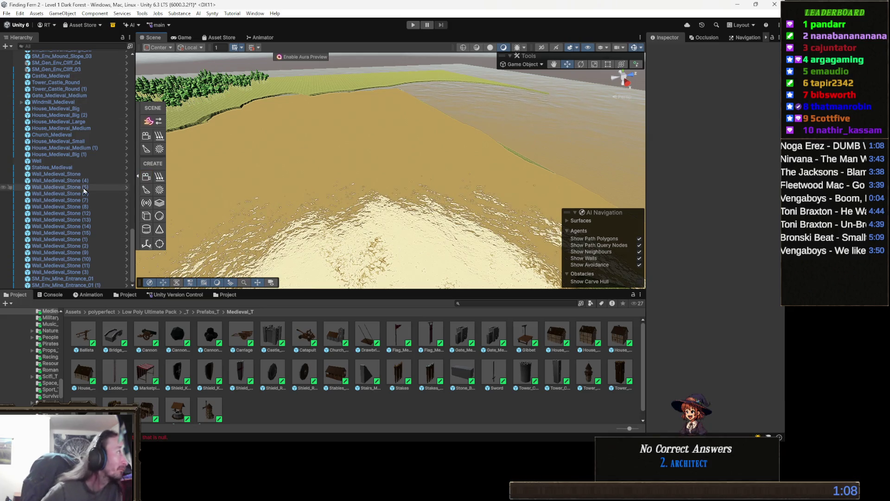
pyautogui.scroll(10, 52, 82)
# Step: Expand WorldMap_1's Ocean_5x5 and Skirt group and frame all eight Skirt Planes
pyautogui.scroll(10, 52, 82)
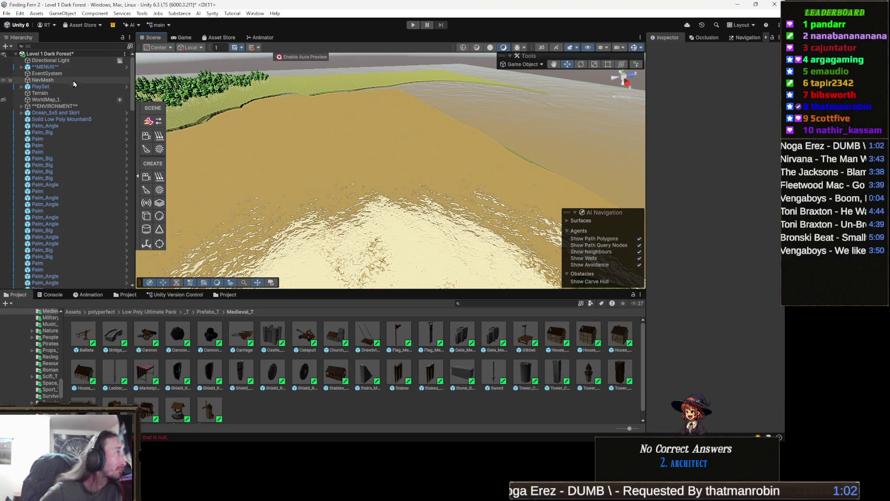
pyautogui.click(66, 98)
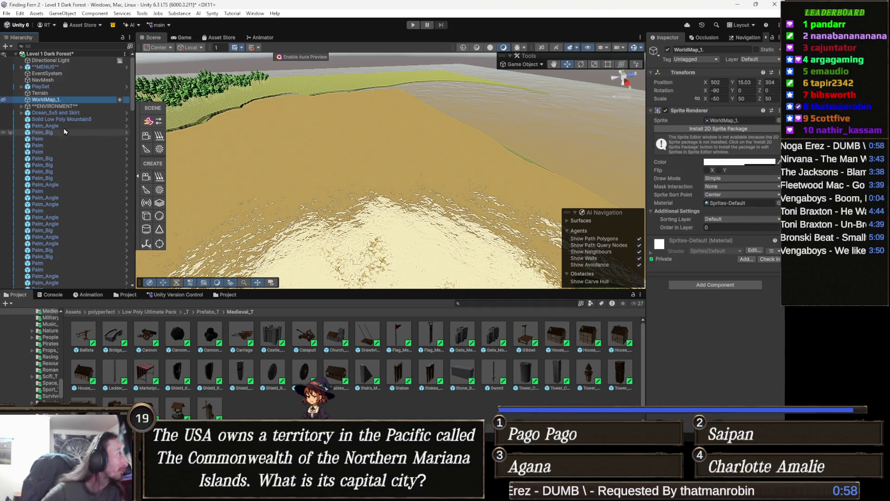
pyautogui.click(110, 112)
pyautogui.press('Right')
pyautogui.click(98, 120)
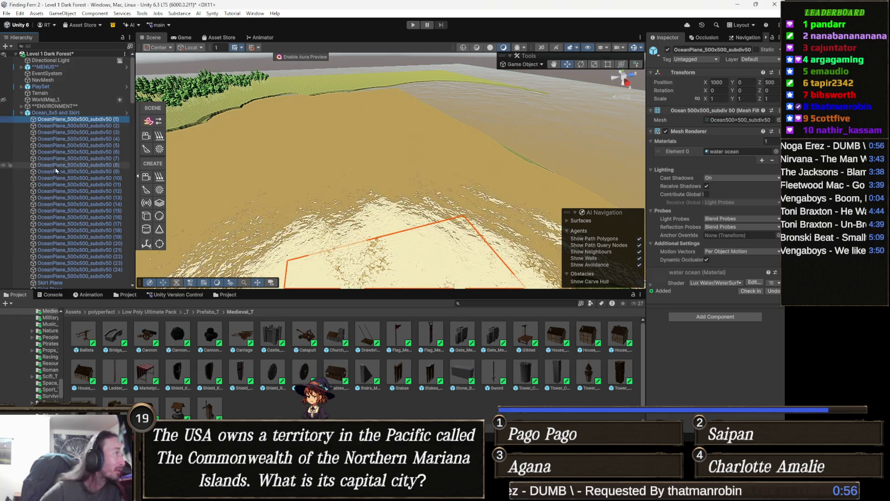
pyautogui.scroll(-8, 68, 166)
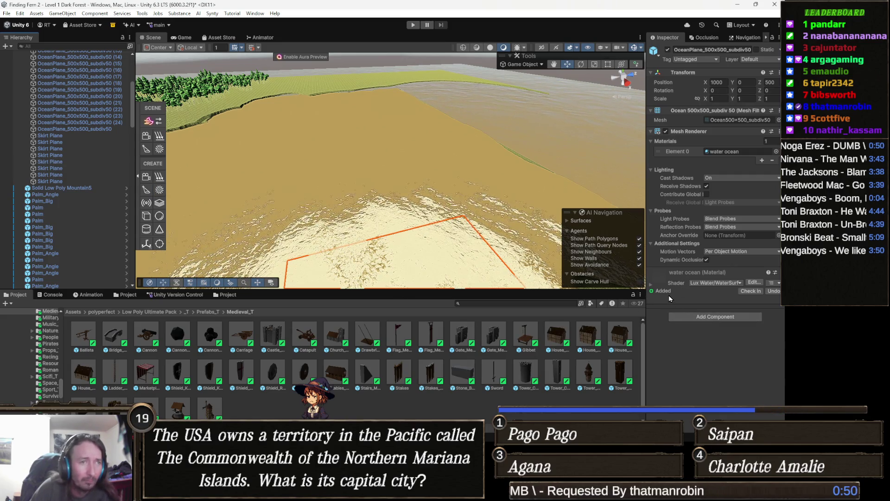
pyautogui.click(69, 135)
pyautogui.keyDown('shift'); pyautogui.click(62, 181); pyautogui.keyUp('shift')
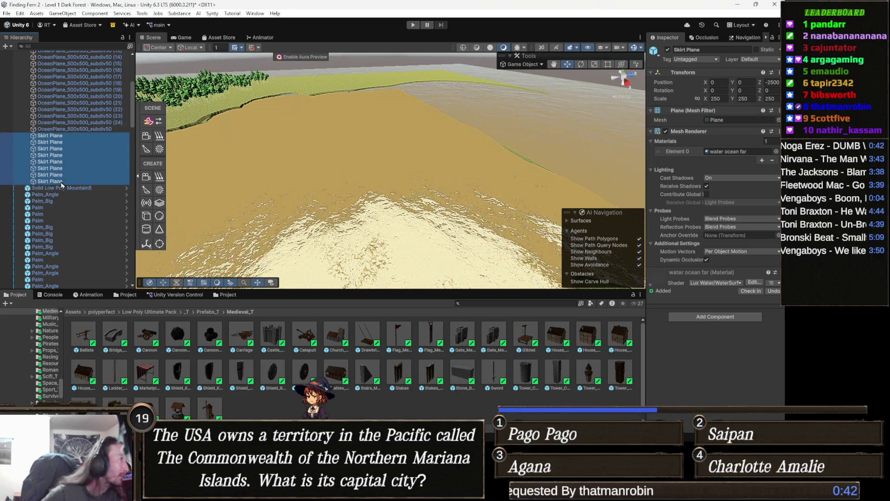
pyautogui.press('f')
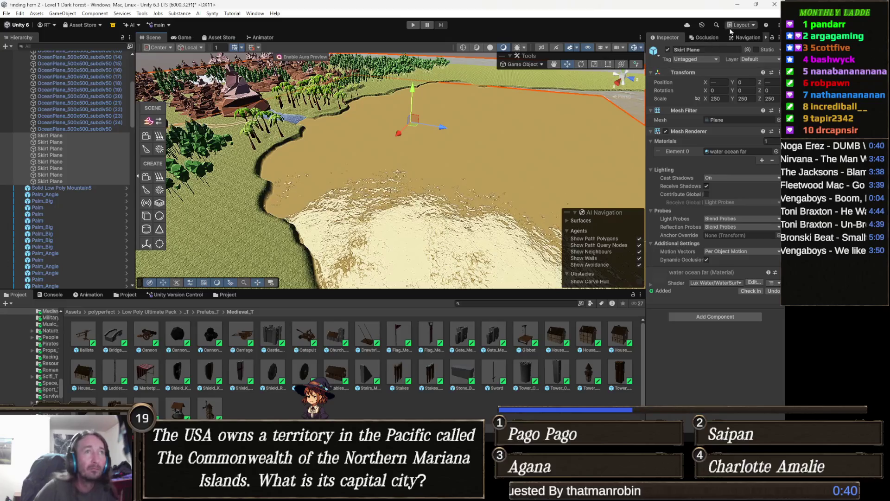
# Step: Hide the skirt planes, orbit to view the shoreline, then show them again
pyautogui.click(668, 50)
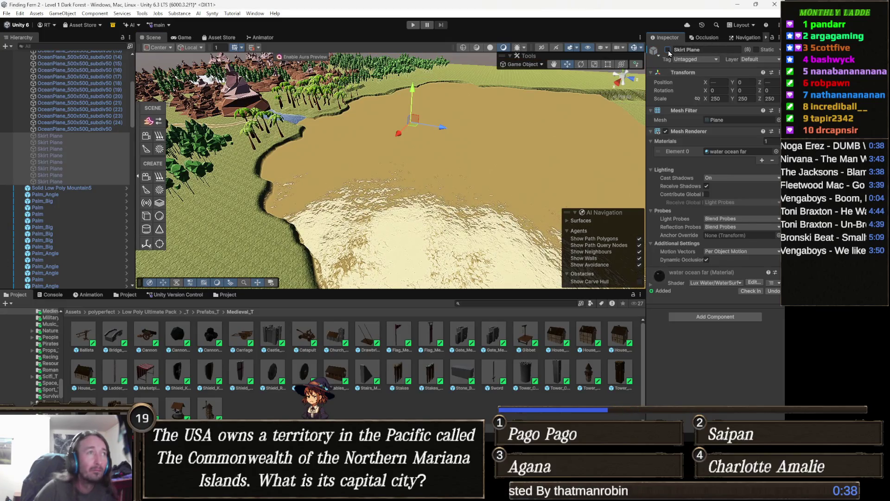
pyautogui.moveTo(297, 190)
pyautogui.mouseDown()
pyautogui.moveTo(242, 198)
pyautogui.moveTo(419, 171)
pyautogui.mouseUp()
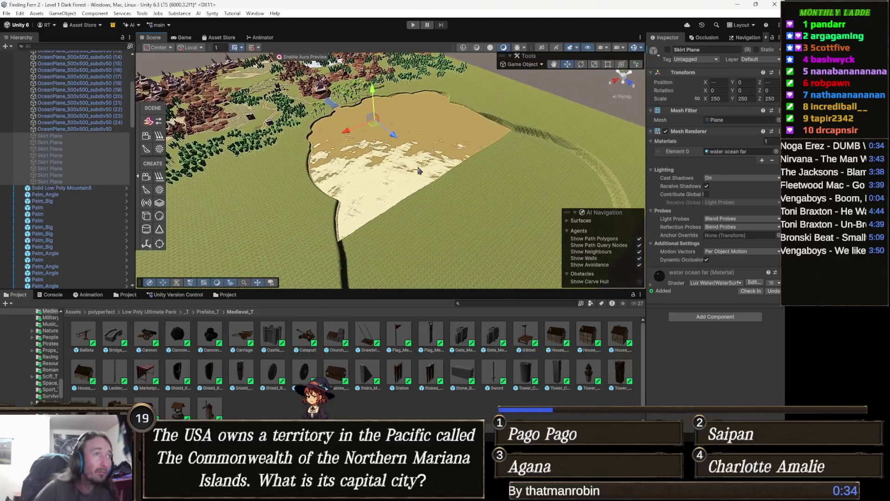
pyautogui.click(668, 50)
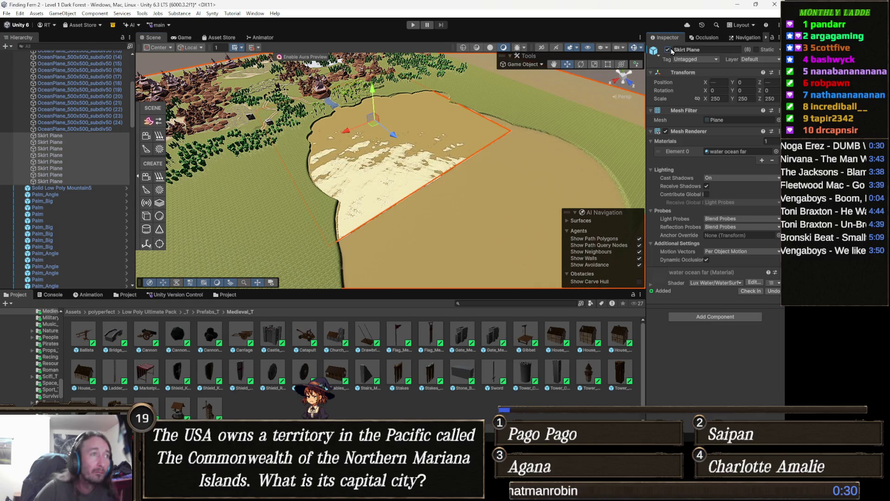
pyautogui.scroll(5, 396, 250)
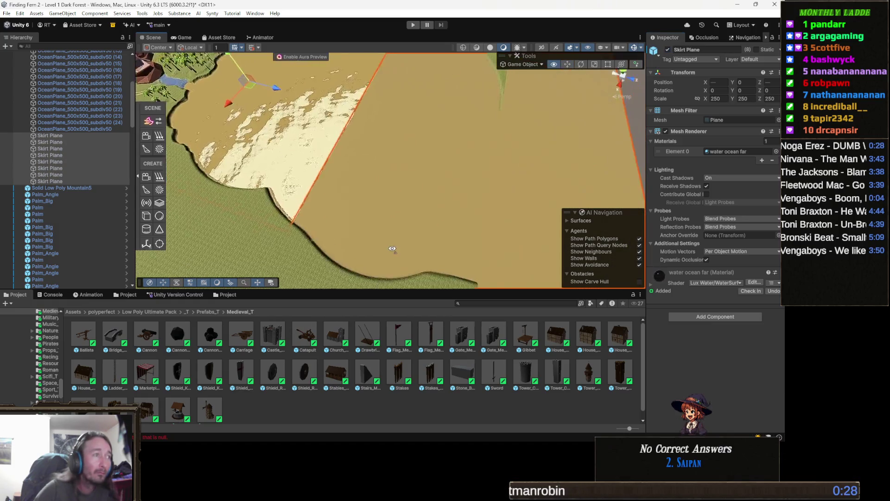
pyautogui.scroll(5, 392, 248)
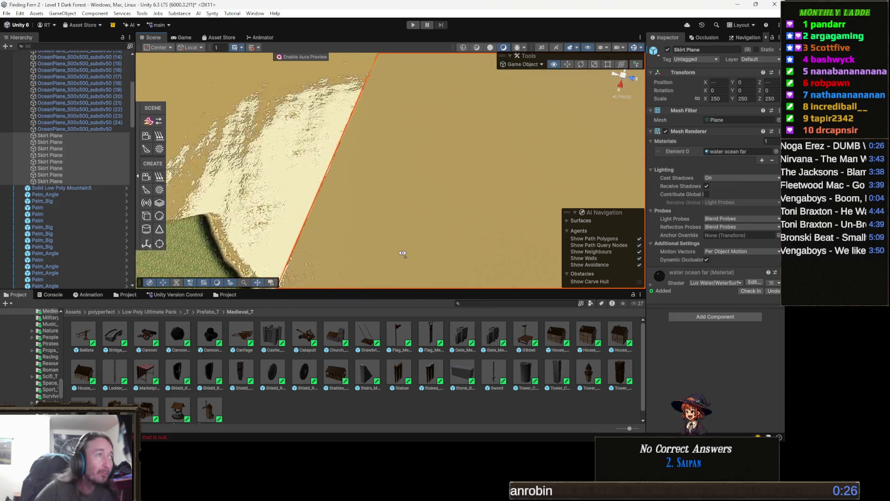
pyautogui.moveTo(388, 246); pyautogui.dragTo(367, 216)
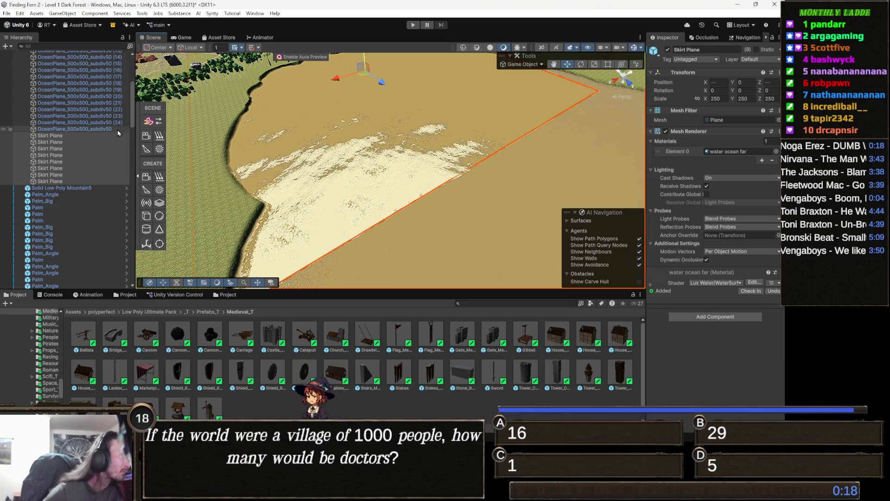
pyautogui.click(117, 130)
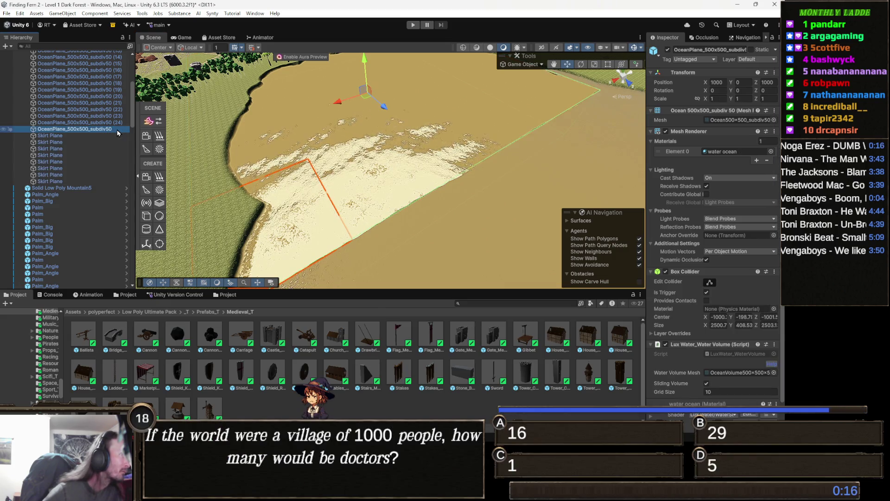
# Step: Select all 25 OceanPlanes and ping their water ocean material in the Lux Water demo folder
pyautogui.press('f')
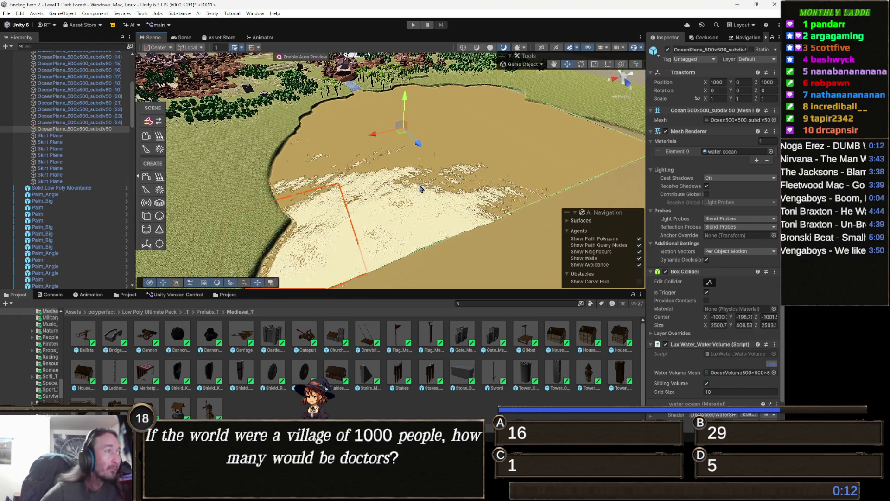
pyautogui.scroll(5, 106, 176)
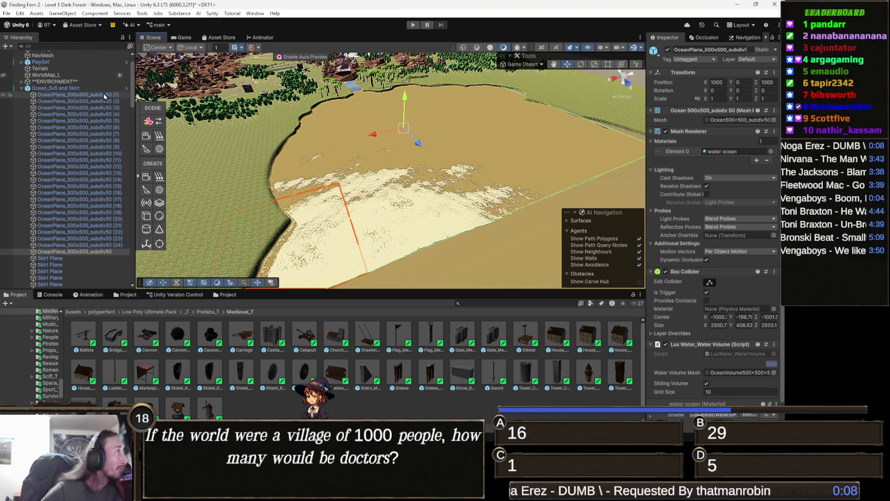
pyautogui.keyDown('shift'); pyautogui.click(104, 94); pyautogui.keyUp('shift')
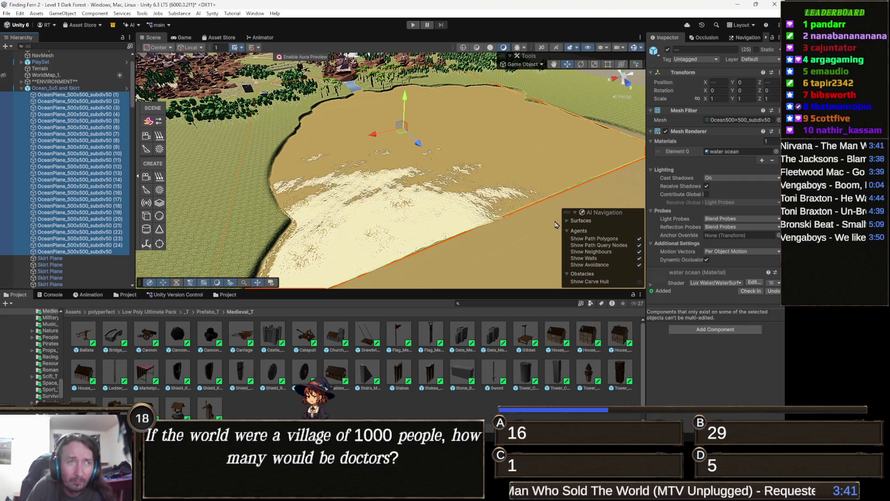
pyautogui.click(746, 150)
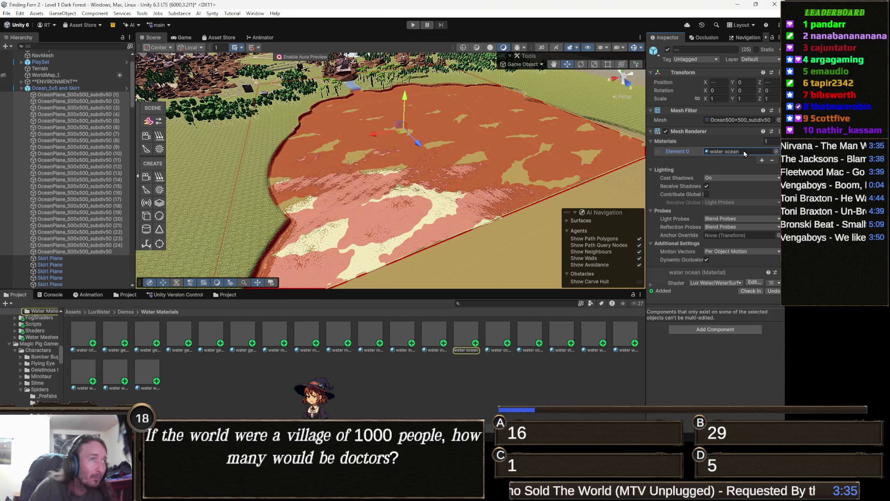
# Step: Adjust the water ocean material's Smoothness slider, leaving it at 0.89
pyautogui.doubleClick(739, 151)
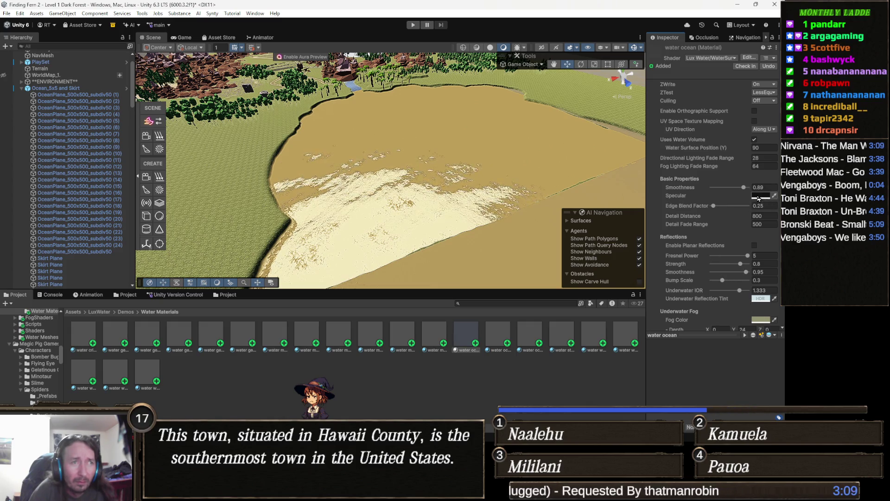
pyautogui.moveTo(744, 188)
pyautogui.mouseDown()
pyautogui.moveTo(714, 194)
pyautogui.moveTo(744, 197)
pyautogui.mouseUp()
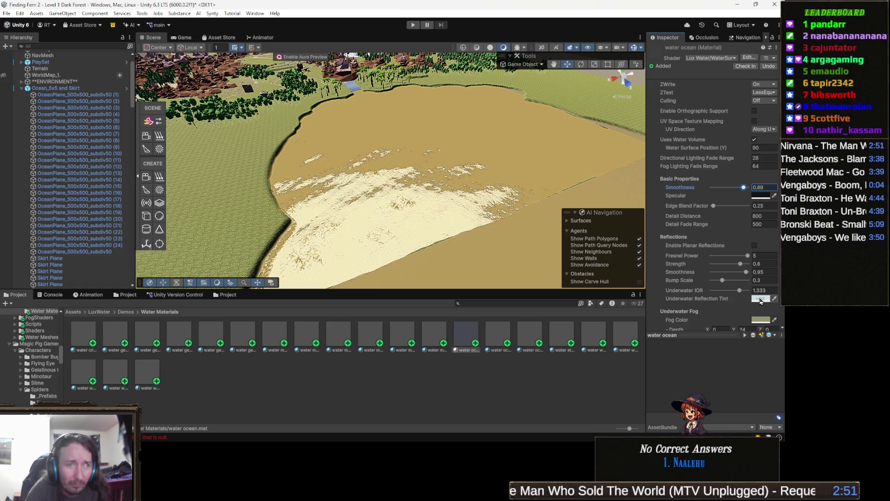
# Step: Set the Underwater Reflection Tint to a saturated blue
pyautogui.click(760, 299)
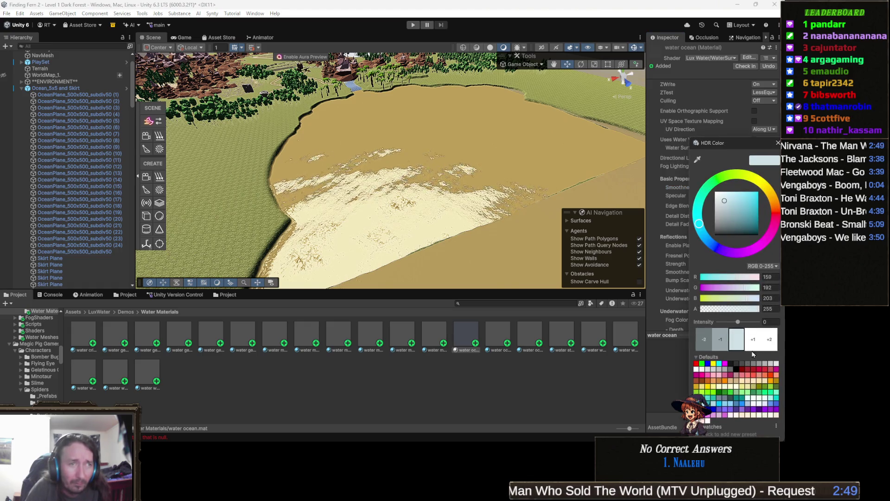
pyautogui.click(710, 243)
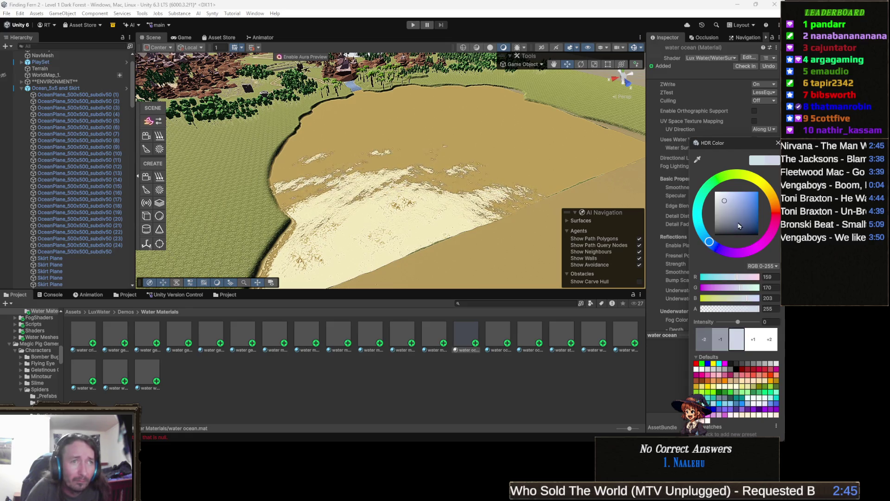
pyautogui.click(753, 199)
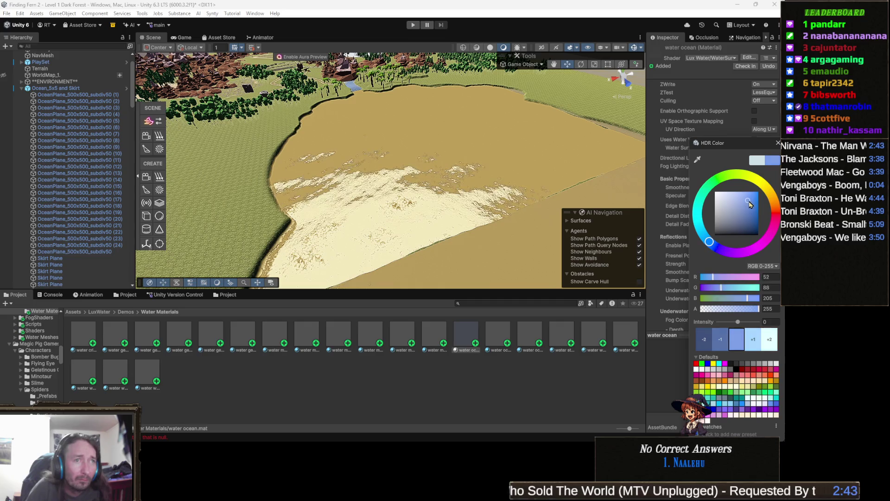
pyautogui.click(518, 183)
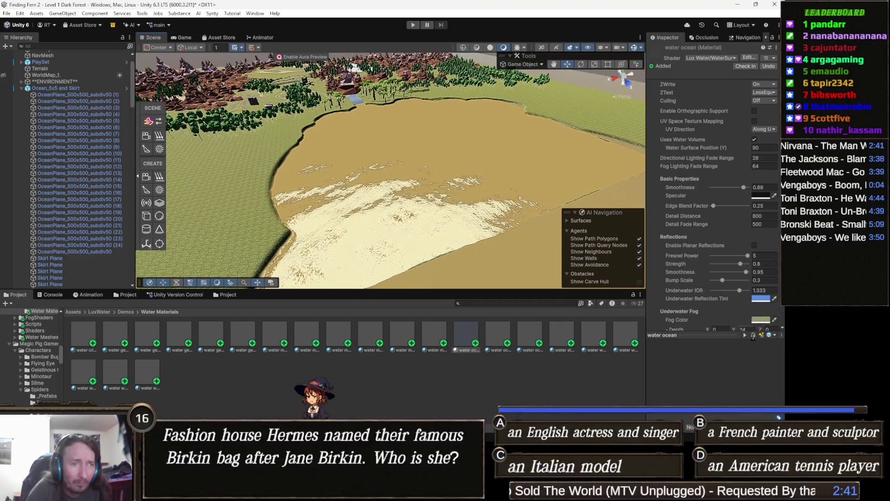
# Step: Shift the underwater Fog Color toward grey-blue 738396
pyautogui.click(761, 319)
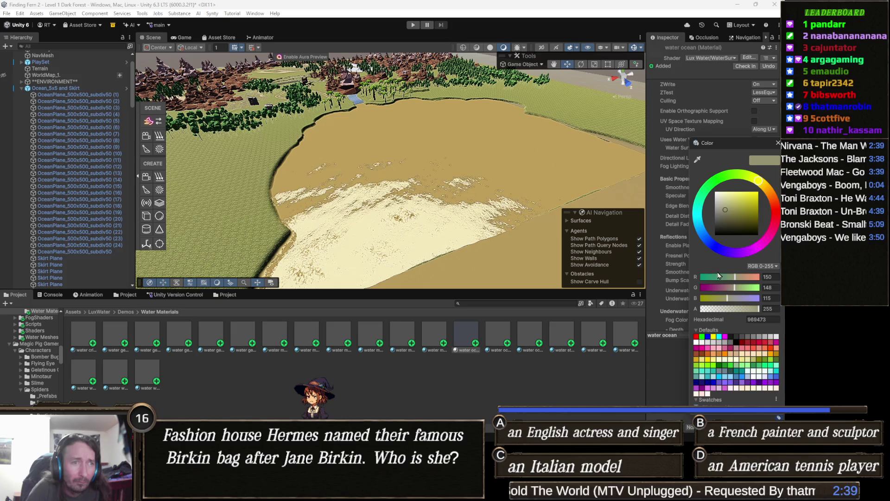
pyautogui.click(704, 238)
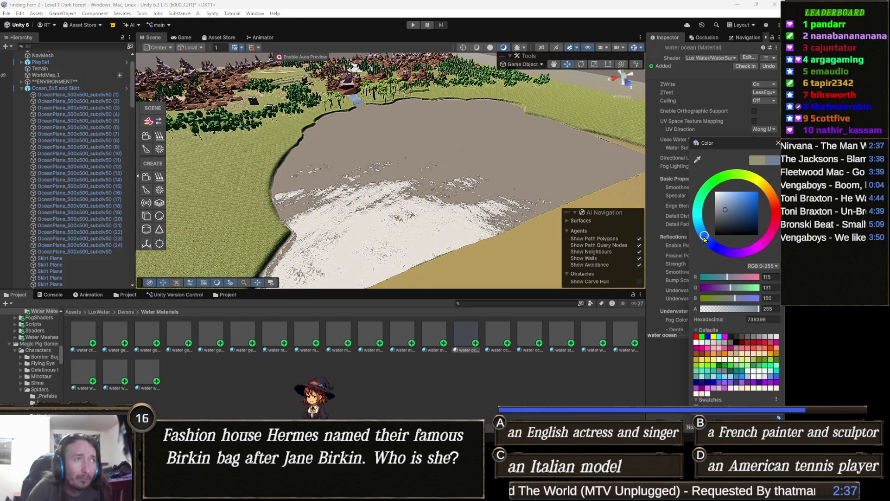
pyautogui.scroll(5, 338, 215)
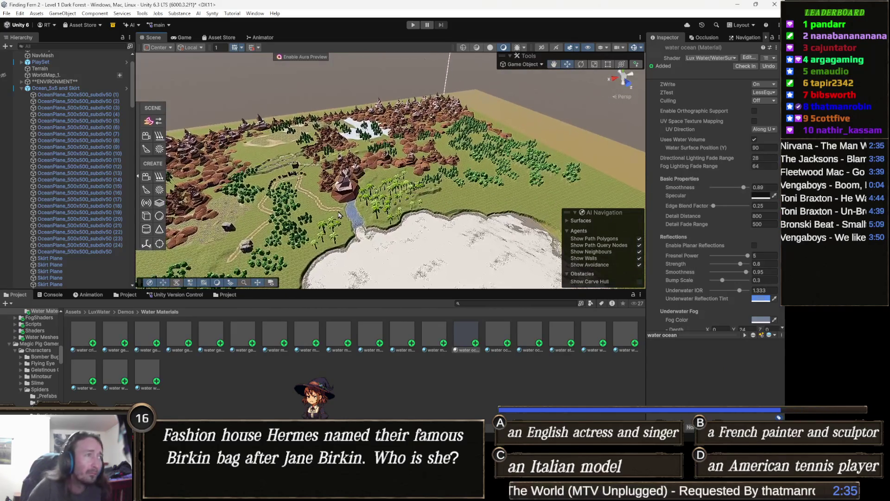
# Step: Inspect the water at the river mouth and revert the Fog Color to tan
pyautogui.scroll(10, 339, 215)
pyautogui.moveTo(404, 173); pyautogui.dragTo(368, 210)
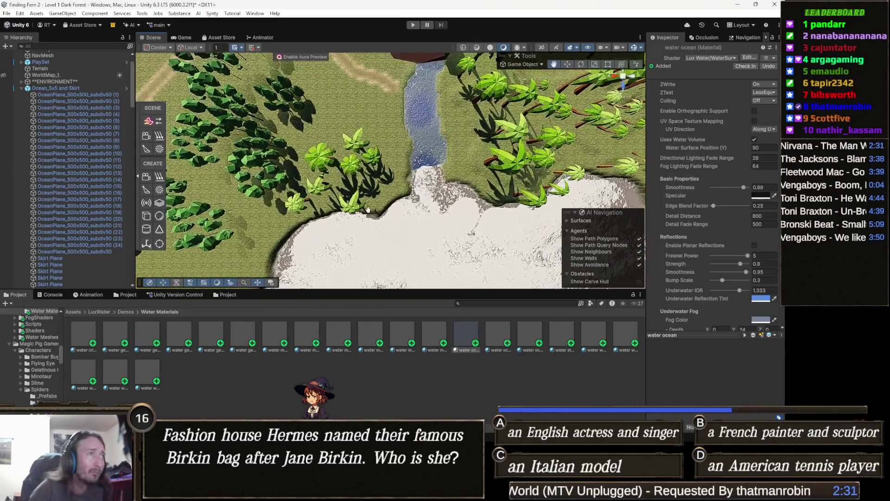
pyautogui.scroll(5, 367, 210)
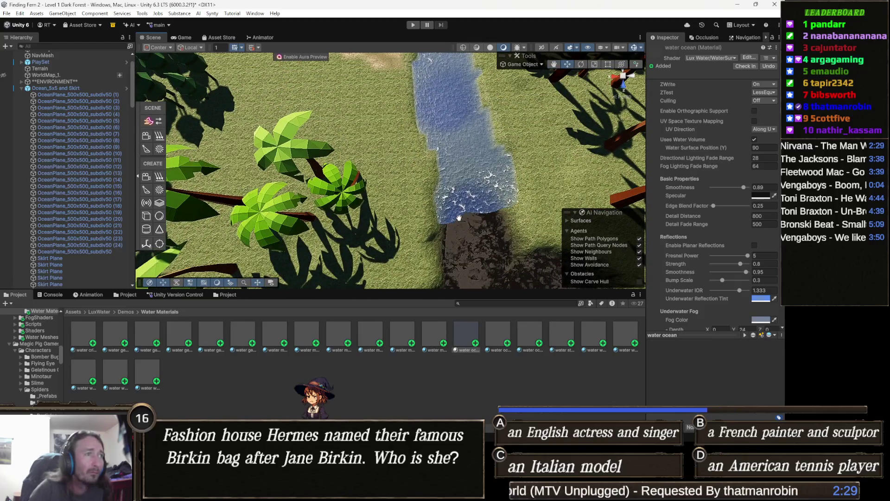
pyautogui.scroll(-5, 460, 217)
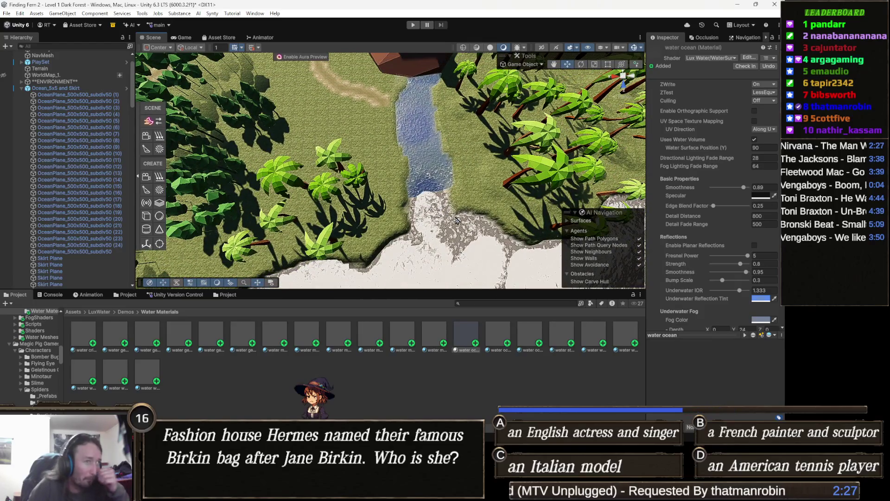
pyautogui.hotkey('ctrl', 'z')
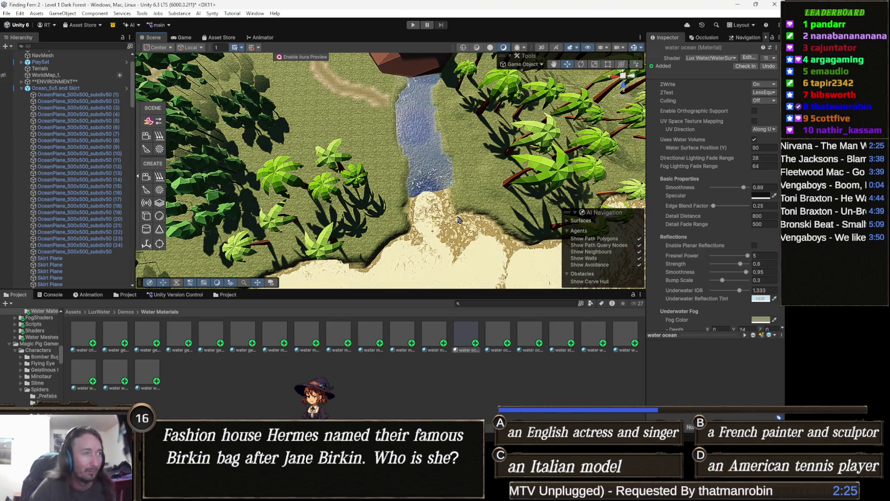
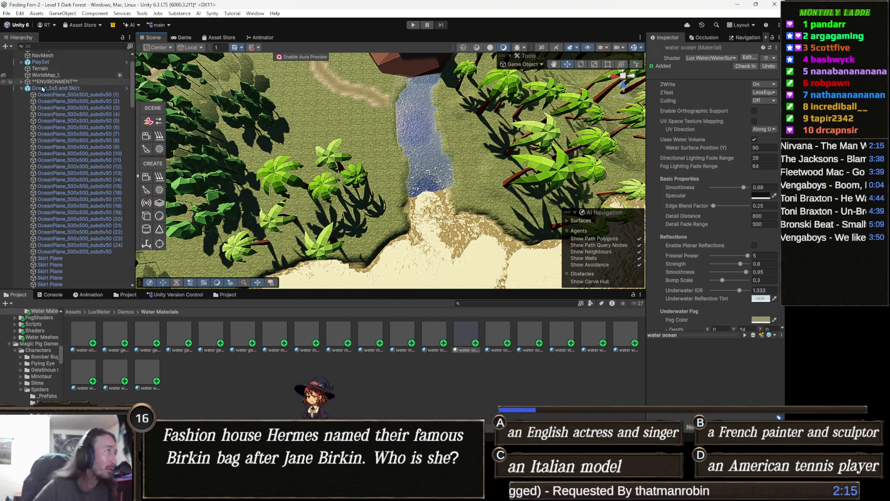
# Step: Range-select all 25 OceanPlane_500x500_subdiv50 tiles in the Hierarchy, from the first to the last
pyautogui.click(97, 95)
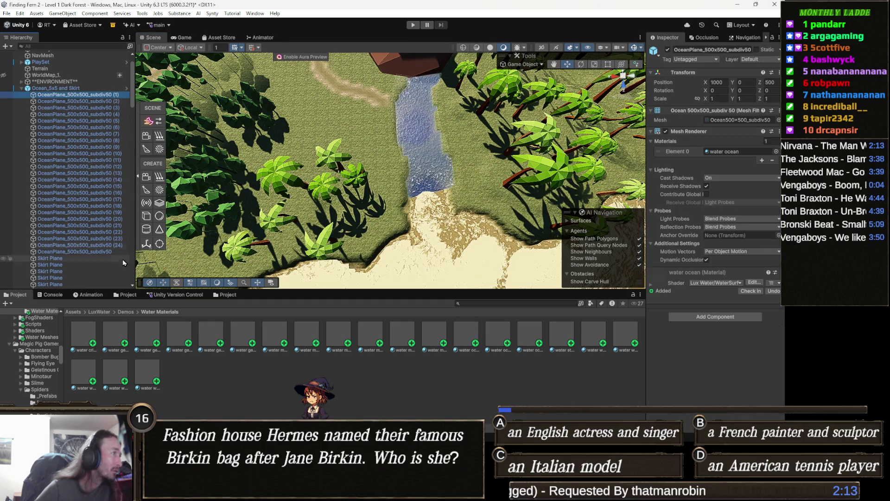
pyautogui.keyDown('shift'); pyautogui.click(112, 251); pyautogui.keyUp('shift')
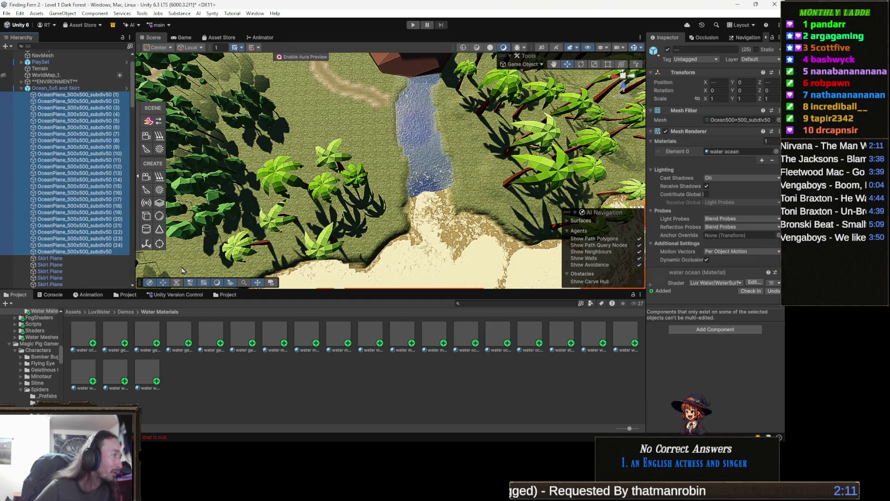
# Step: Filter the material picker by 'ter' and preview the wave distortion and waterSurface materials on the ocean
pyautogui.click(776, 152)
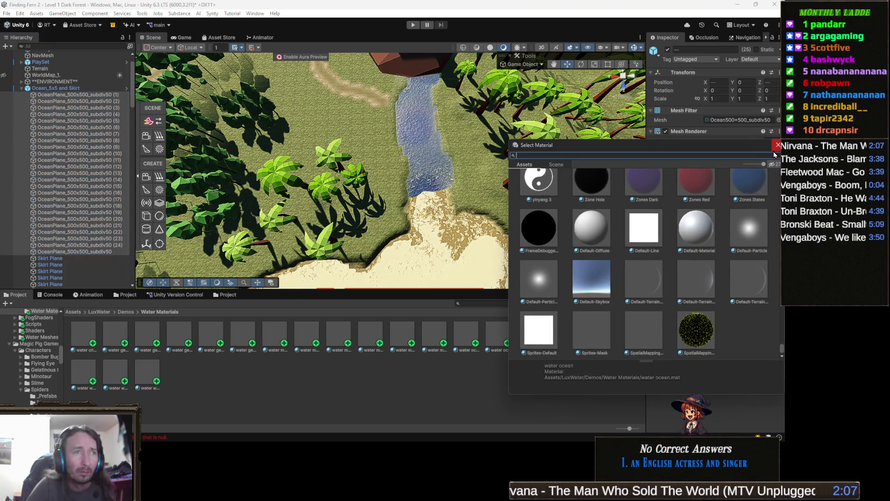
pyautogui.write('water')
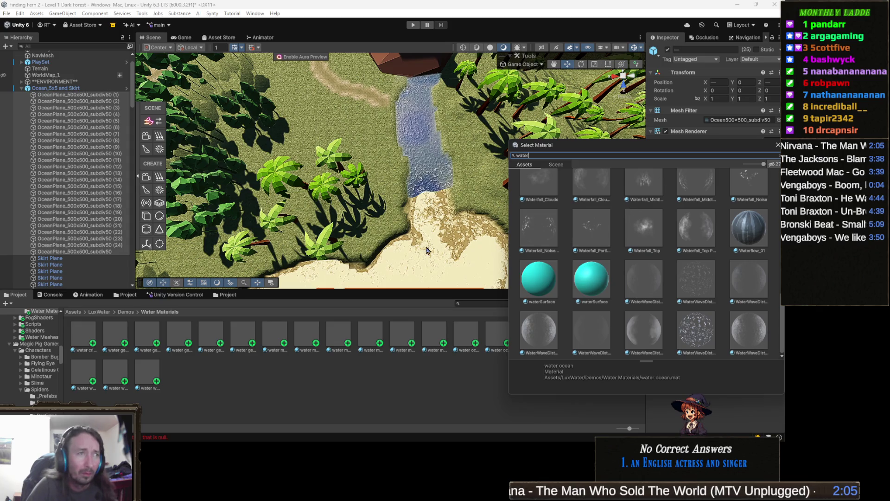
pyautogui.scroll(5, 611, 218)
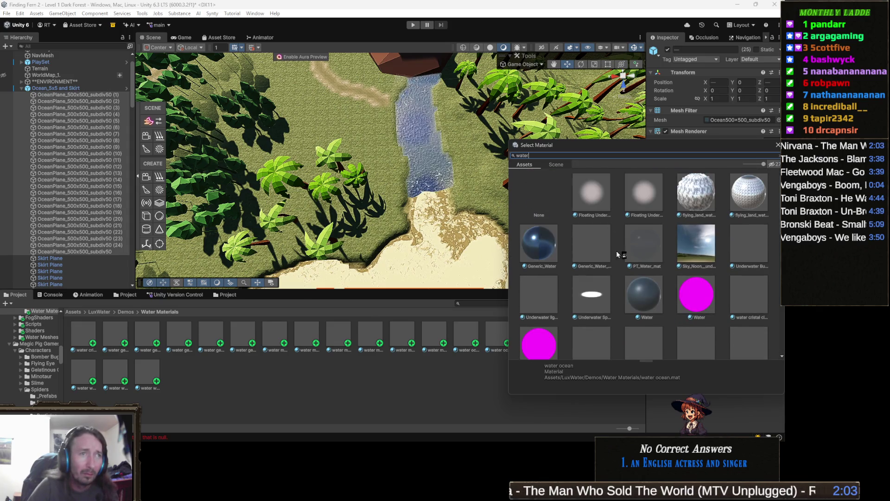
pyautogui.scroll(-10, 615, 255)
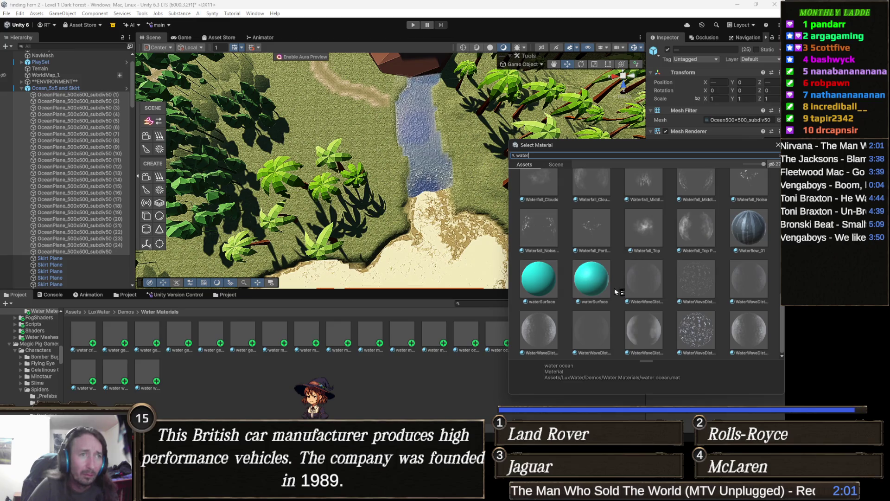
pyautogui.click(742, 336)
pyautogui.press('Left')
pyautogui.press('Left')
pyautogui.press('Left')
pyautogui.press('Left')
pyautogui.press('Left')
pyautogui.press('Left')
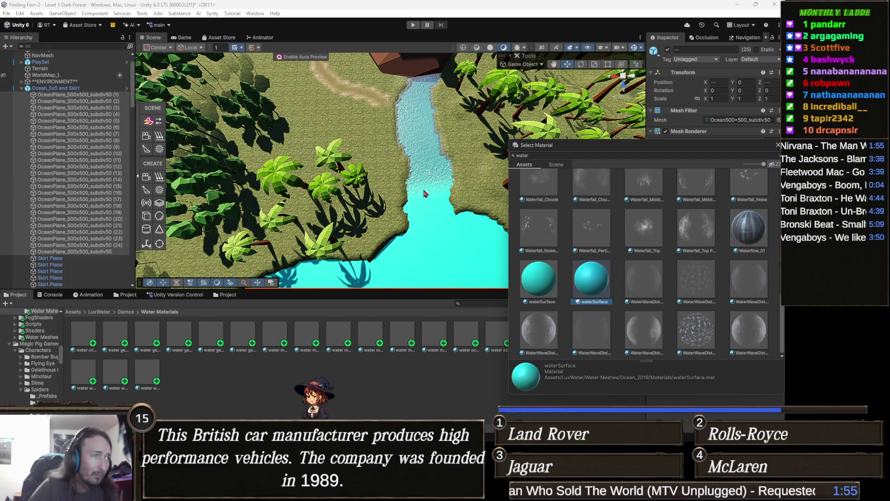
pyautogui.press('Left')
# Step: Preview the Waterfall materials, then assign water water volume splitscreen to the ocean planes
pyautogui.press('Up')
pyautogui.press('Right')
pyautogui.press('Right')
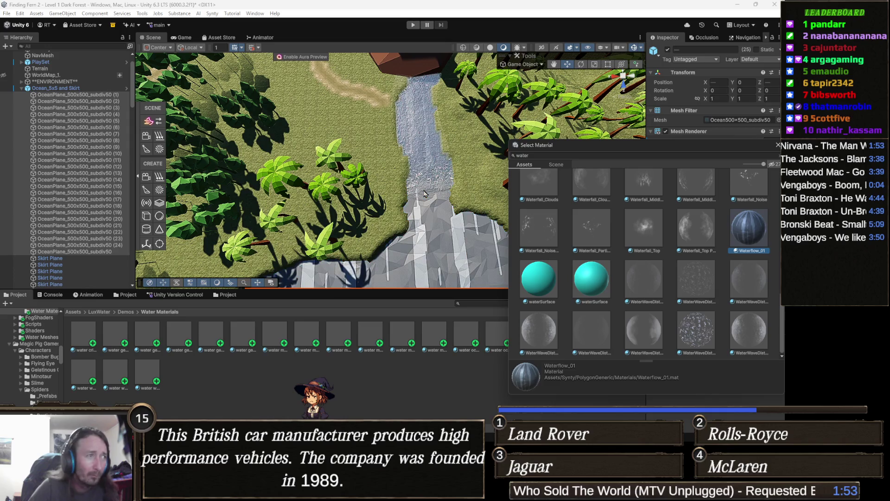
pyautogui.press('Left')
pyautogui.press('Left')
pyautogui.press('Left')
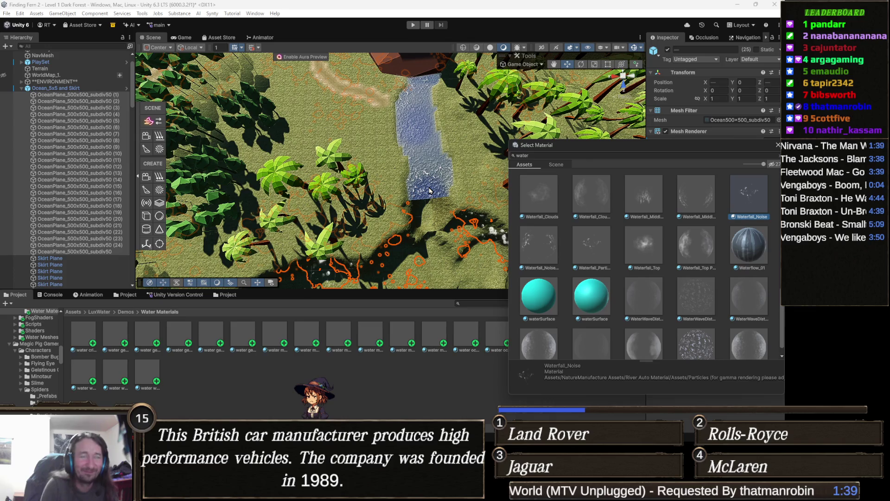
pyautogui.press('Left')
pyautogui.press('Left')
pyautogui.press('Left')
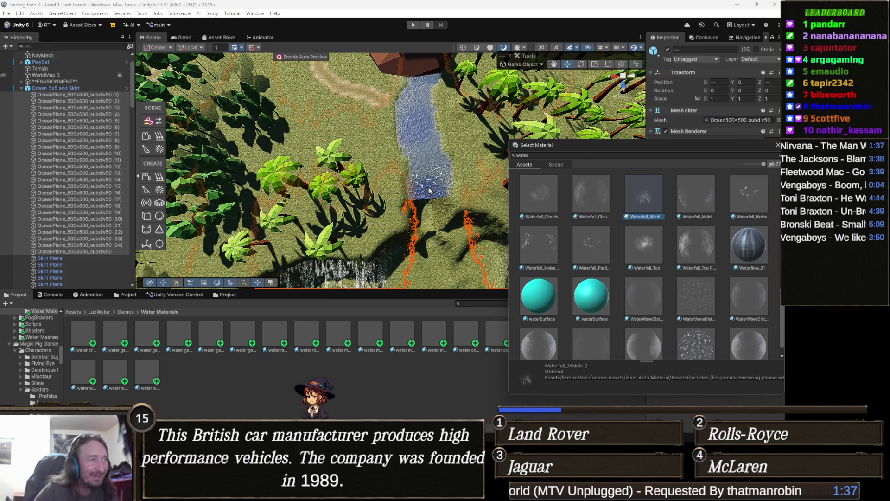
pyautogui.press('Left')
pyautogui.press('Left')
pyautogui.press('Left')
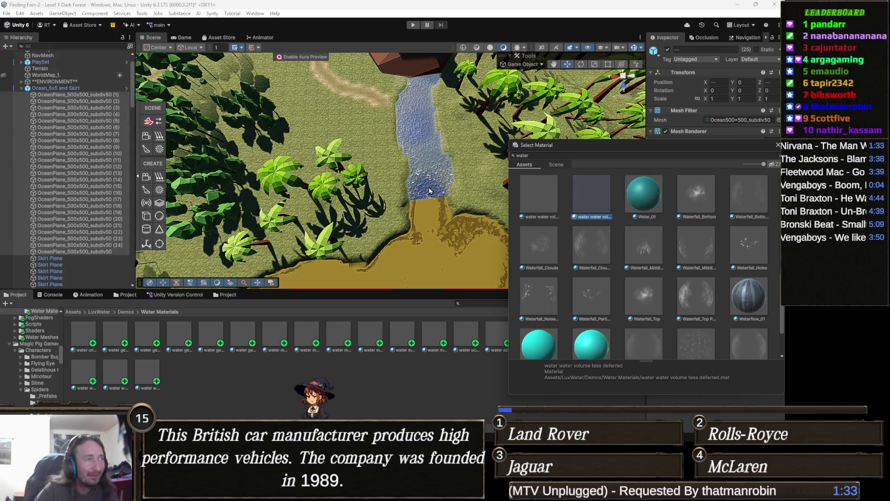
pyautogui.press('Left')
pyautogui.press('Left')
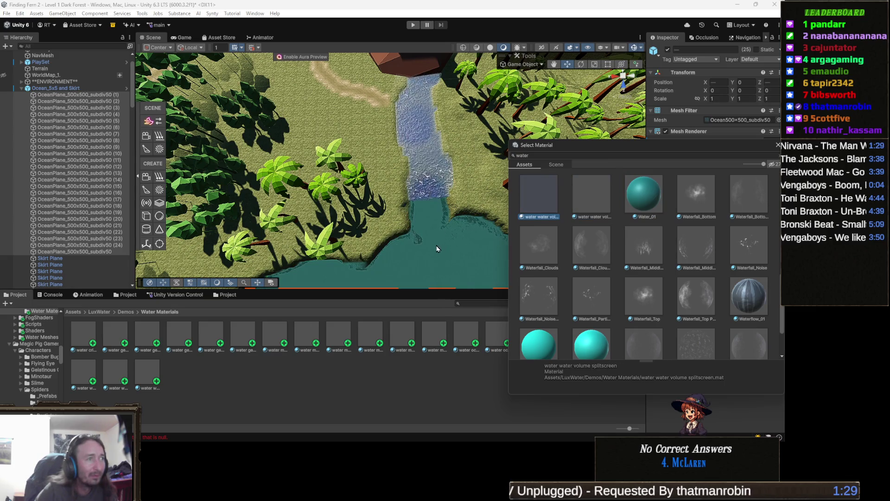
pyautogui.scroll(-2, 420, 211)
pyautogui.scroll(-2, 410, 234)
pyautogui.scroll(-5, 409, 233)
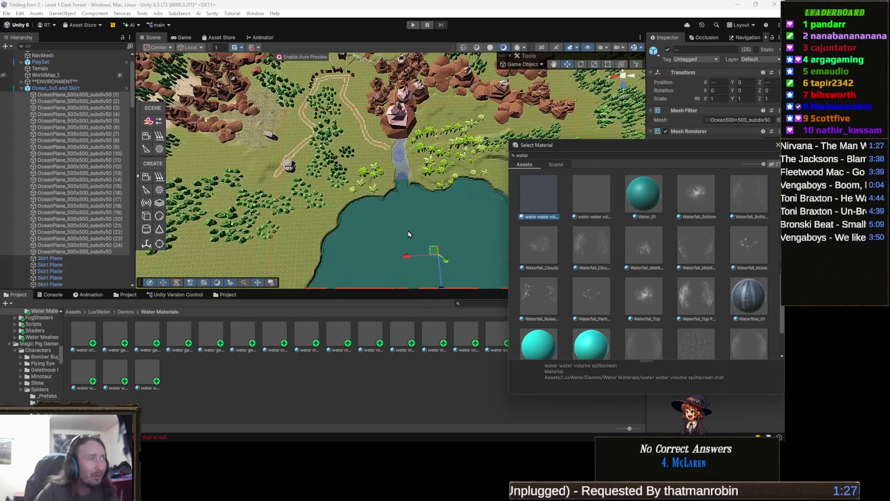
pyautogui.scroll(10, 448, 258)
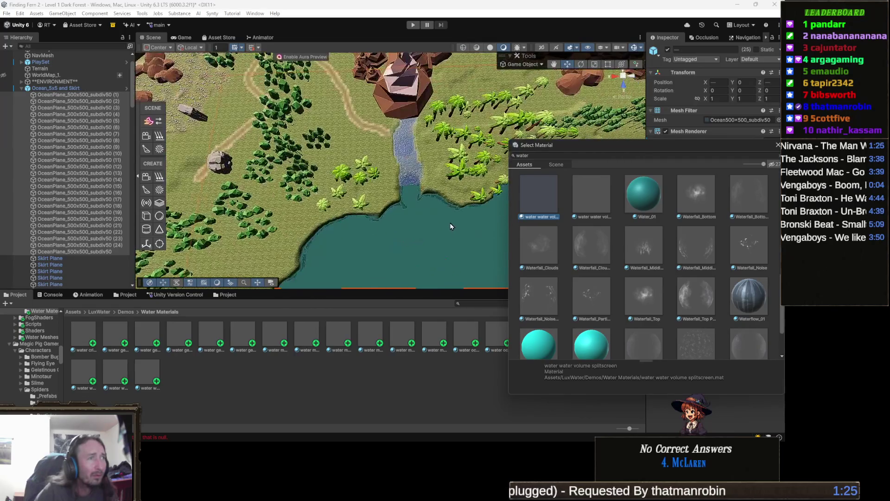
pyautogui.press('Return')
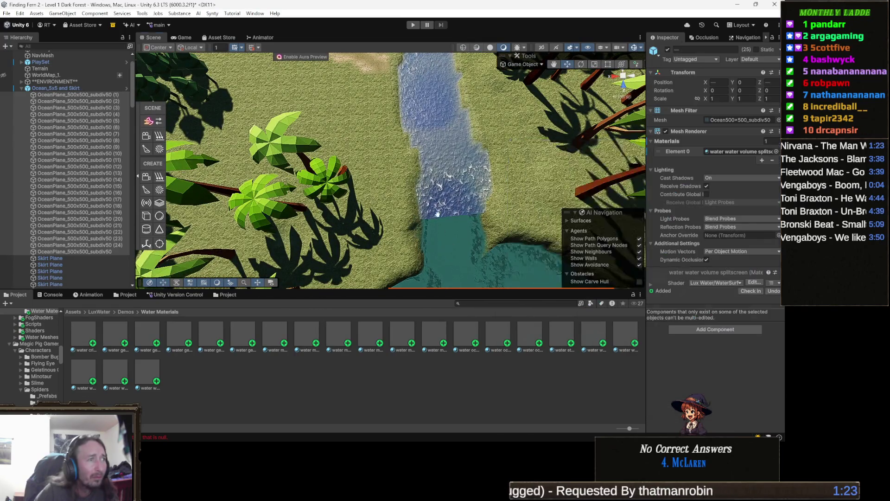
pyautogui.scroll(5, 417, 204)
pyautogui.moveTo(415, 200)
pyautogui.mouseDown()
pyautogui.moveTo(446, 176)
pyautogui.moveTo(400, 149)
pyautogui.moveTo(519, 105)
pyautogui.moveTo(449, 123)
pyautogui.moveTo(437, 225)
pyautogui.moveTo(318, 228)
pyautogui.mouseUp()
pyautogui.scroll(-6, 437, 224)
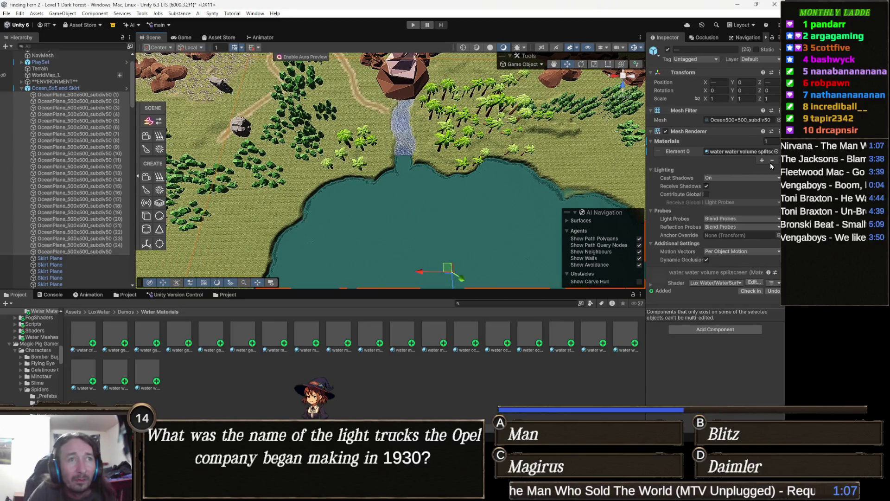
# Step: Undo the material back to water ocean and reopen Element 0's picker filtered by 'te'
pyautogui.hotkey('ctrl', 'z')
pyautogui.click(776, 151)
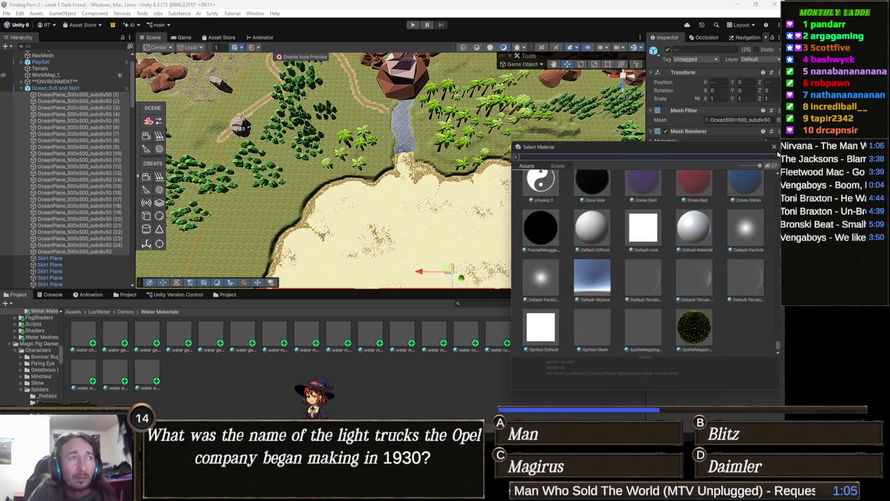
pyautogui.write('water')
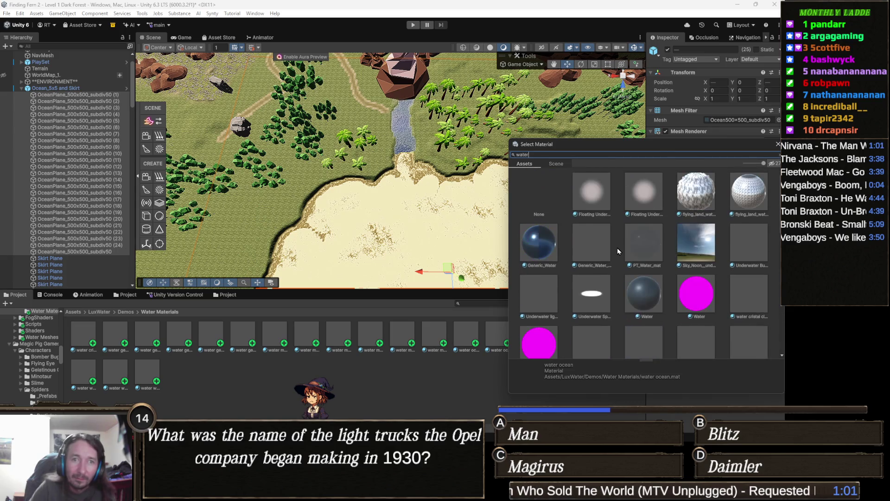
# Step: Preview flying_land_water, PT_Water_mat and cristal clear, settling on water generic displacement sample
pyautogui.click(597, 198)
pyautogui.press('Right')
pyautogui.press('Right')
pyautogui.press('Right')
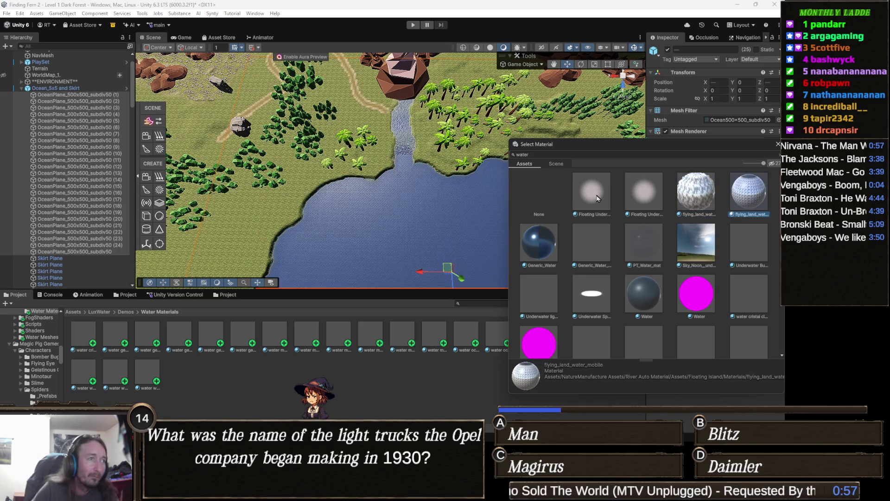
pyautogui.press('Right')
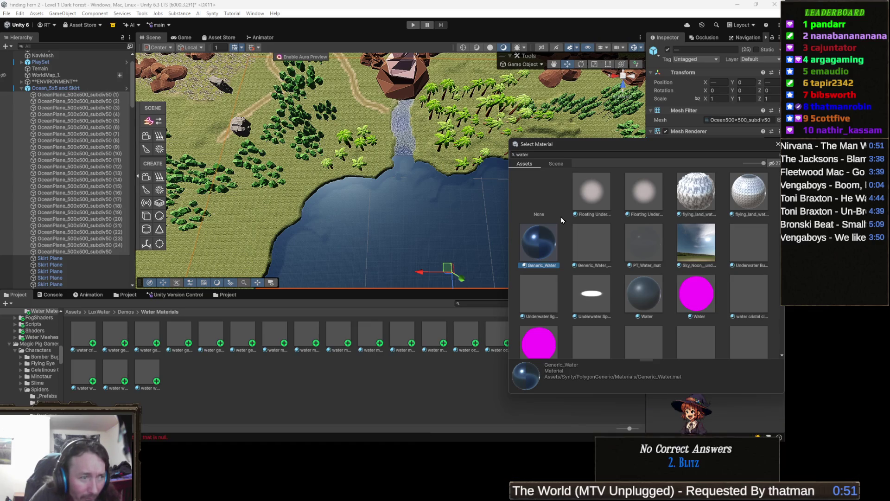
pyautogui.press('Right')
pyautogui.press('Right')
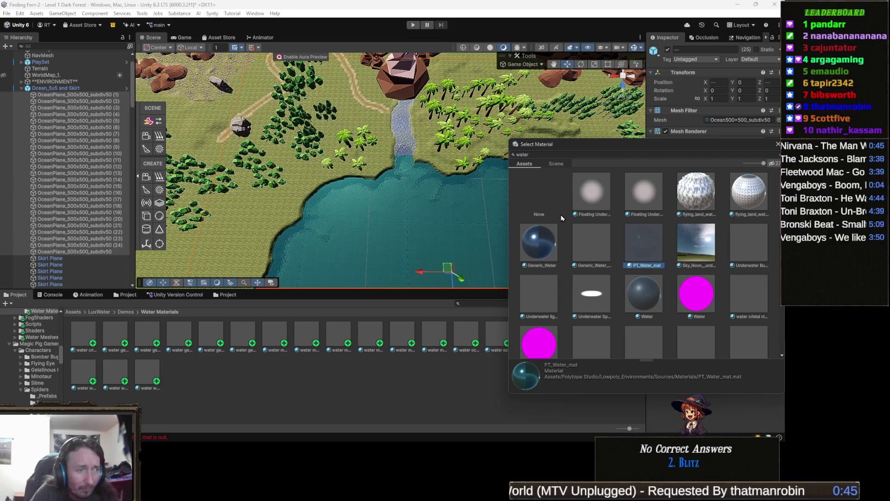
pyautogui.press('Right')
pyautogui.press('Right')
pyautogui.press('Right')
pyautogui.press('Right')
pyautogui.press('Right')
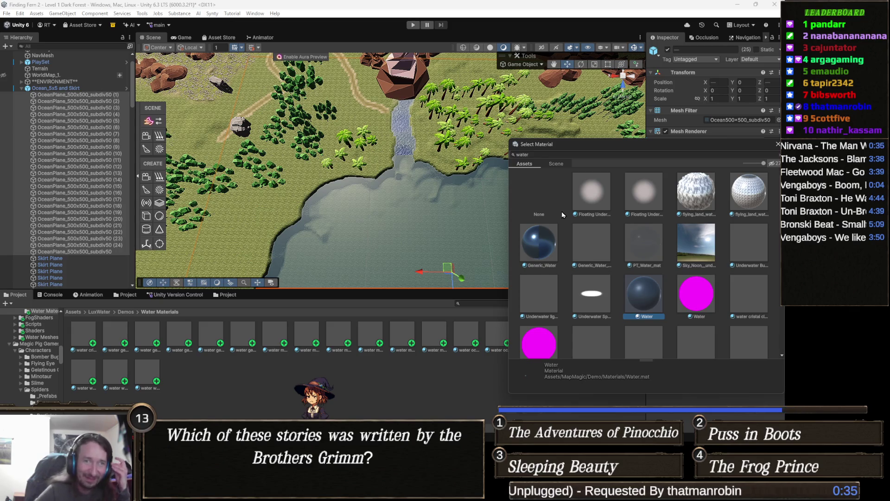
pyautogui.press('Right')
pyautogui.press('Right')
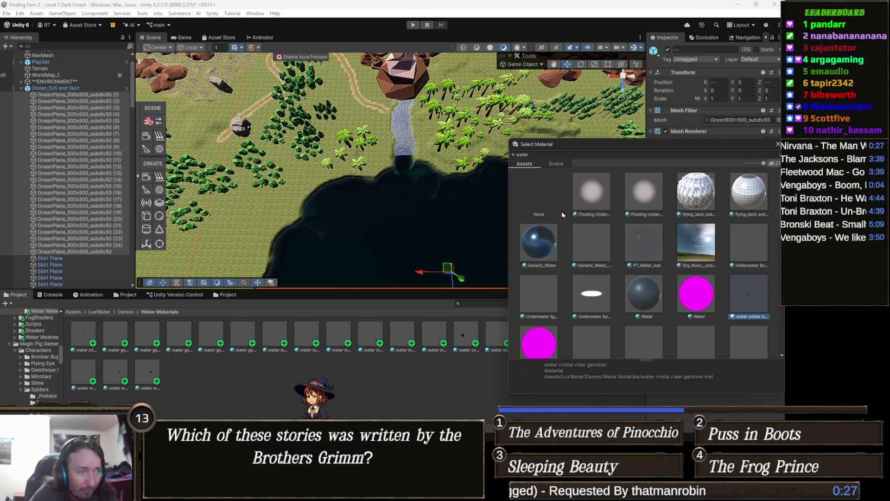
pyautogui.press('Right')
pyautogui.press('Right')
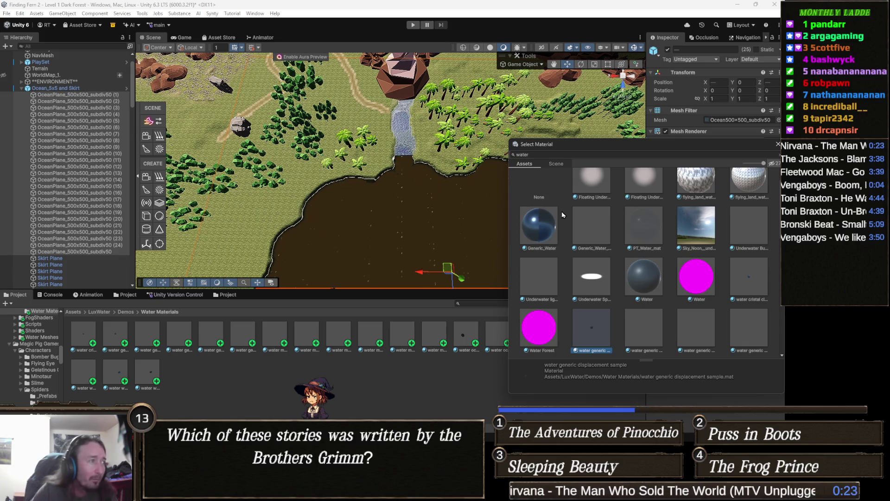
pyautogui.scroll(5, 369, 93)
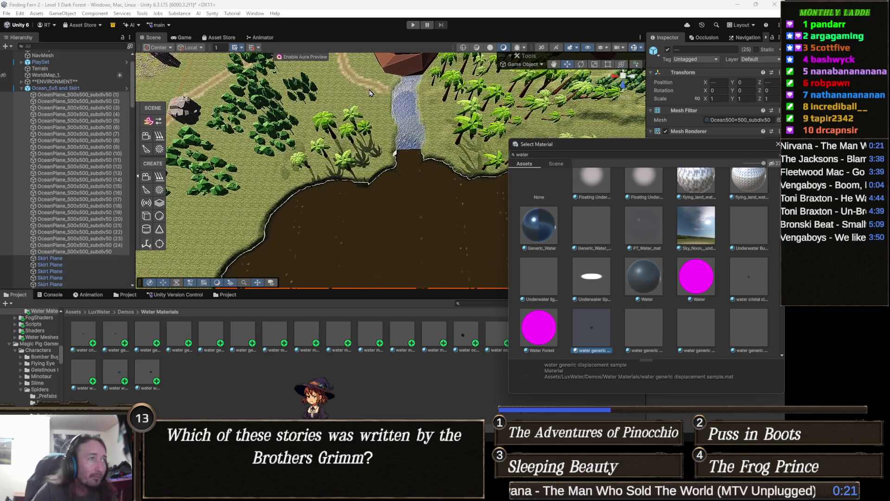
# Step: Compare the water generic planar, planar ortho and muddy fjord materials on the ocean
pyautogui.scroll(3, 369, 93)
pyautogui.press('Right')
pyautogui.press('Left')
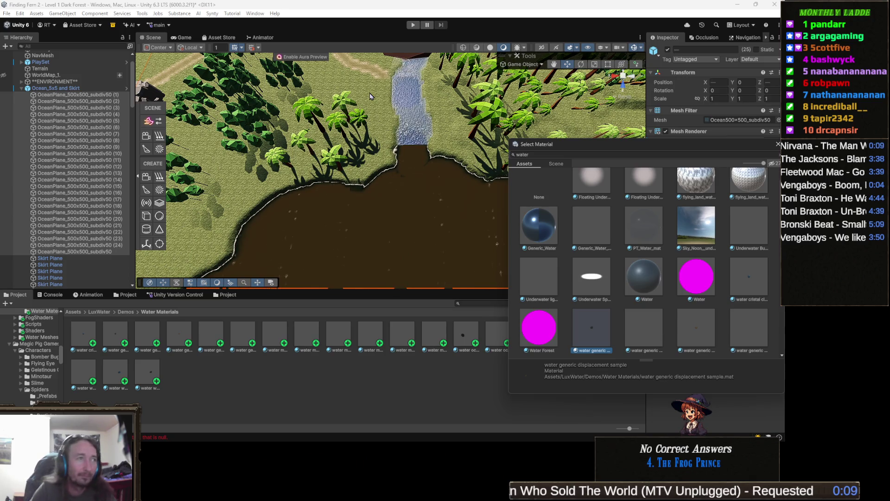
pyautogui.press('Right')
pyautogui.press('Right')
pyautogui.press('Right')
pyautogui.press('Right')
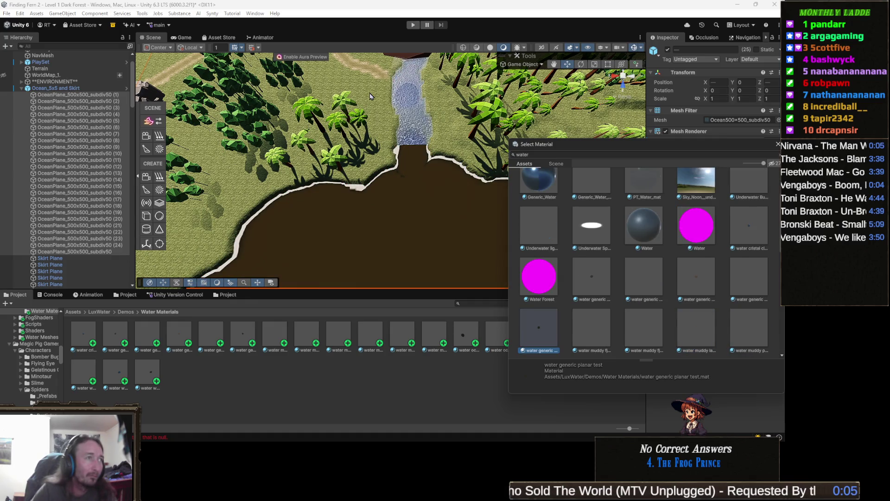
pyautogui.press('Right')
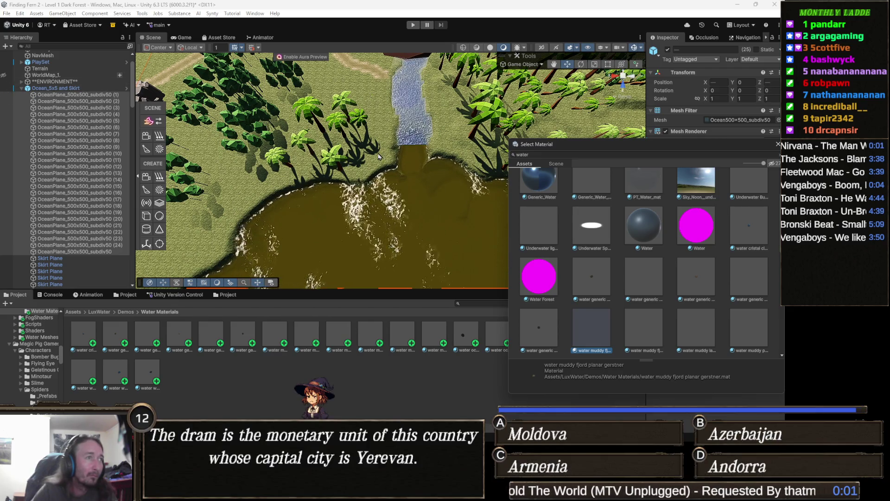
pyautogui.press('Right')
pyautogui.press('Left')
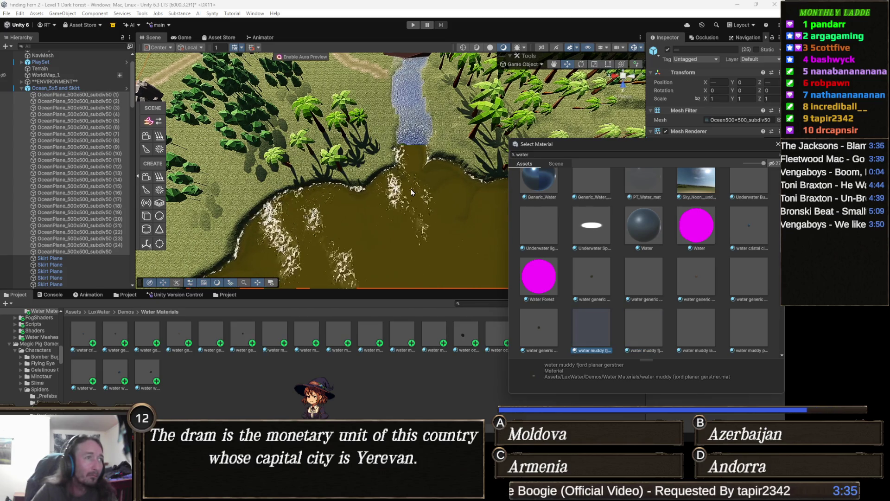
# Step: Try the muddy lake, ocean dev and muddy river materials, then assign water muddy fjord planar gerstner
pyautogui.press('Right')
pyautogui.press('Right')
pyautogui.press('Right')
pyautogui.press('Right')
pyautogui.press('Right')
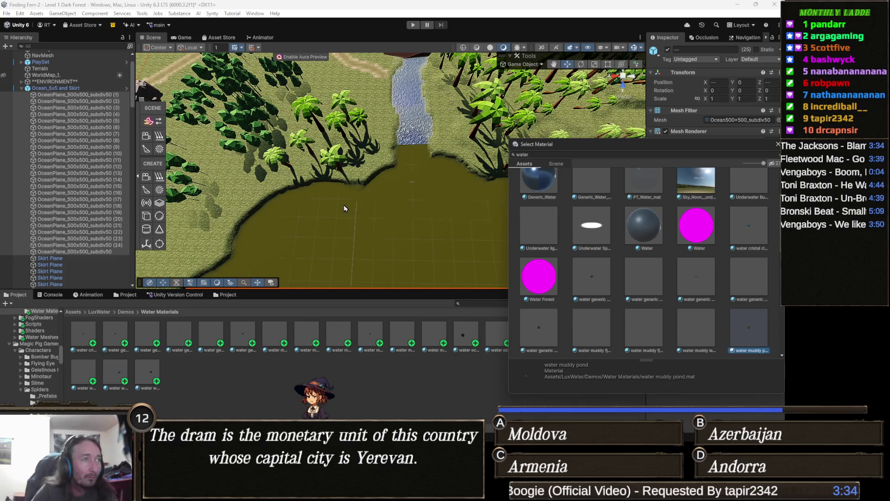
pyautogui.press('Right')
pyautogui.press('Left')
pyautogui.press('Right')
pyautogui.press('Right')
pyautogui.press('Left')
pyautogui.press('Left')
pyautogui.press('Left')
pyautogui.press('Left')
pyautogui.press('Left')
pyautogui.press('Left')
pyautogui.press('Left')
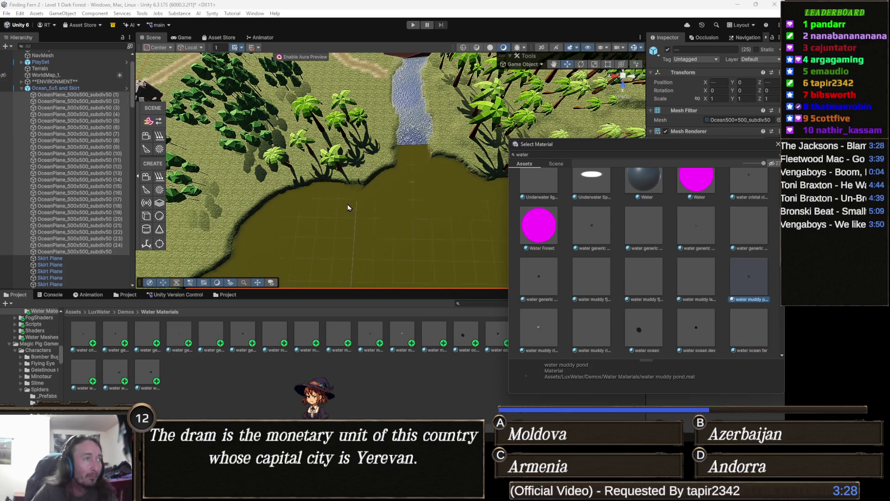
pyautogui.press('Return')
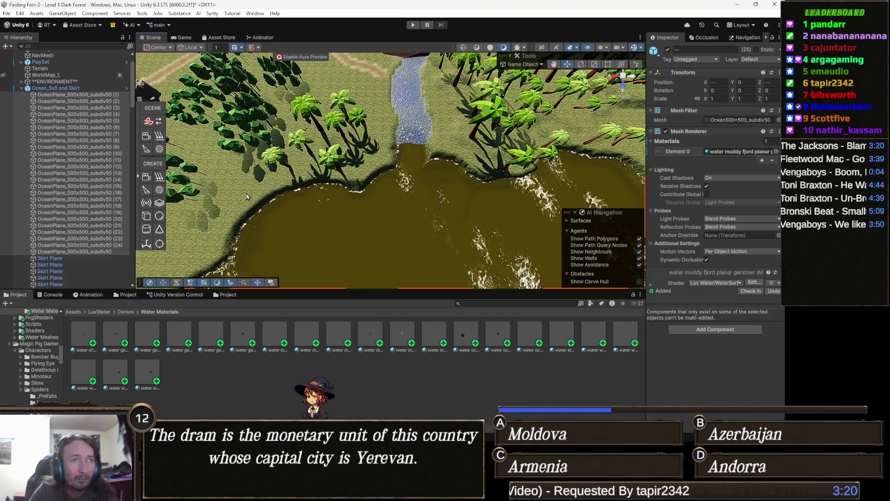
pyautogui.scroll(2, 393, 181)
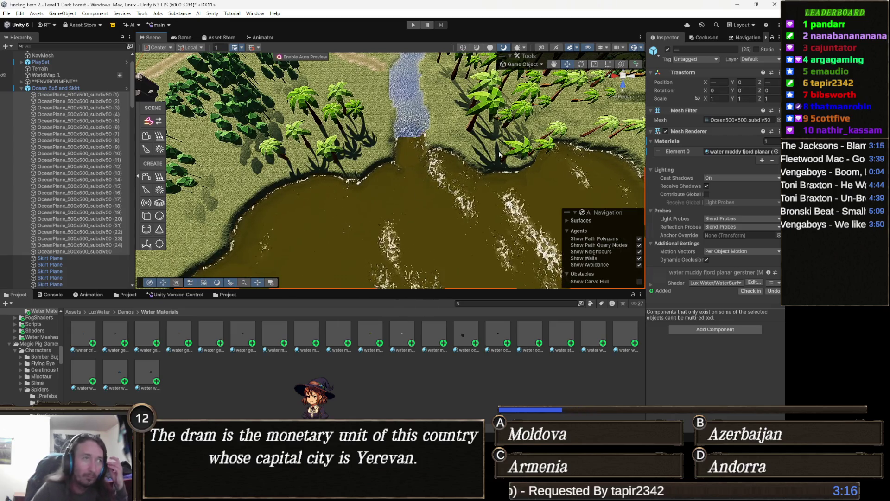
pyautogui.scroll(6, 352, 203)
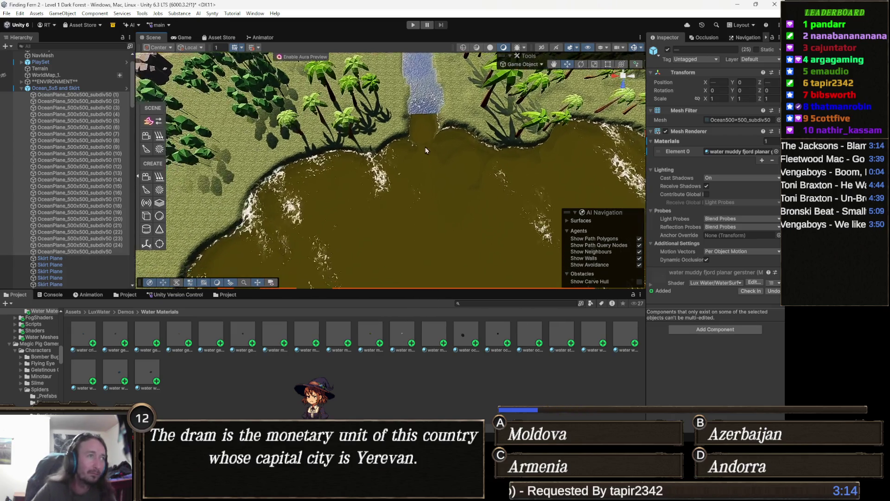
pyautogui.scroll(-6, 398, 214)
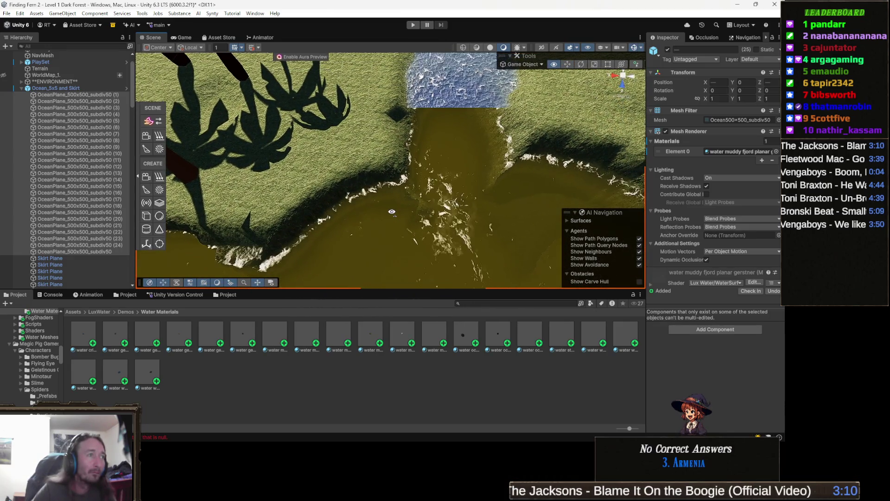
pyautogui.scroll(5, 394, 205)
pyautogui.moveTo(403, 190); pyautogui.dragTo(517, 219)
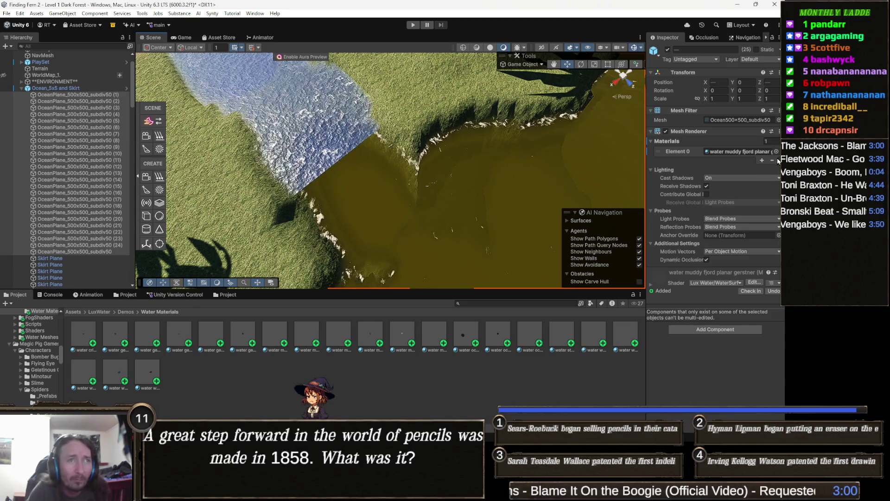
# Step: Locate the ocean's water muddy fjord planar gerstner material in the Project and show it in the Inspector
pyautogui.click(758, 152)
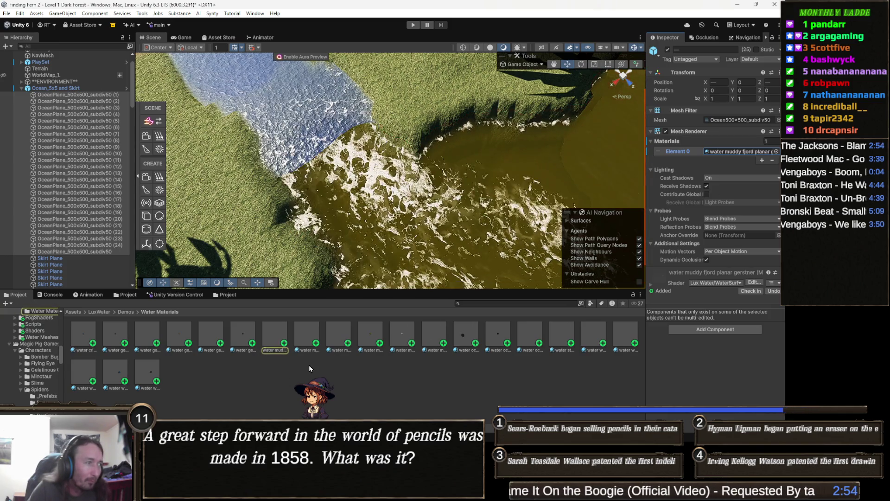
pyautogui.click(281, 344)
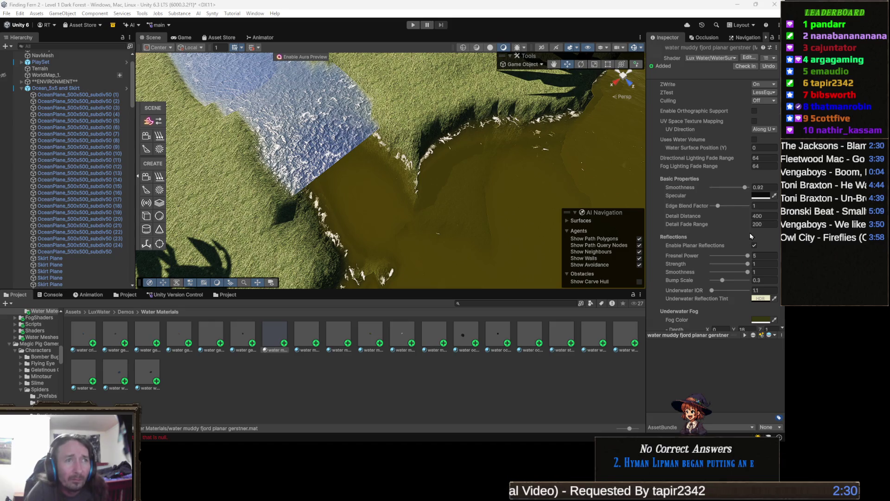
# Step: Try a new Underwater Reflection Tint colour, then cancel the change with Esc
pyautogui.click(761, 299)
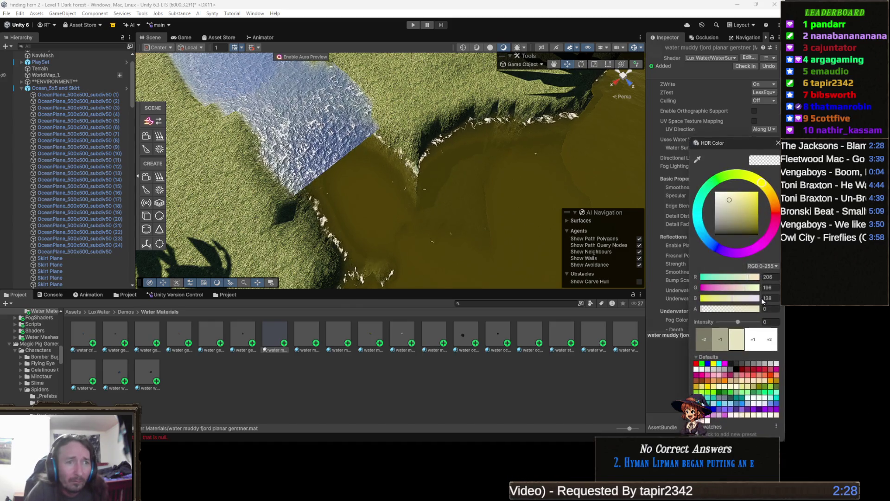
pyautogui.click(709, 243)
pyautogui.moveTo(737, 218)
pyautogui.mouseDown()
pyautogui.moveTo(731, 236)
pyautogui.moveTo(759, 235)
pyautogui.mouseUp()
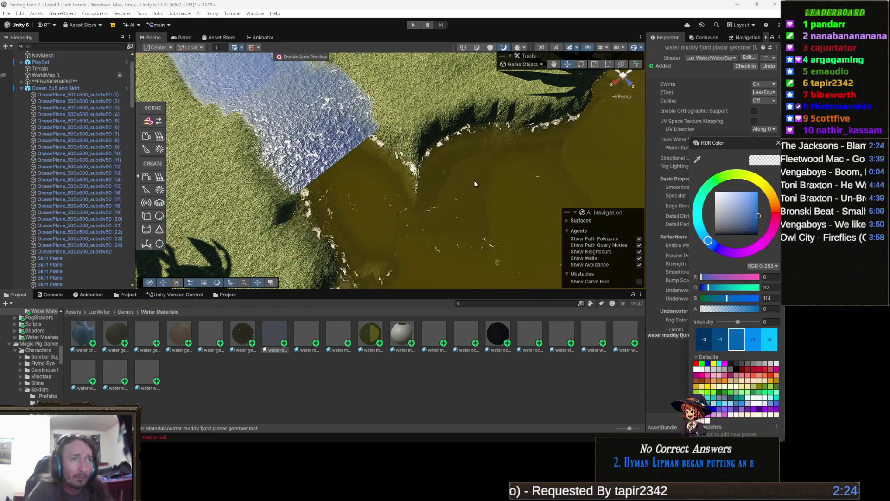
pyautogui.press('Escape')
# Step: Sample a pale blue-grey Fog Color (hex 5E7089) with the eyedropper
pyautogui.click(761, 319)
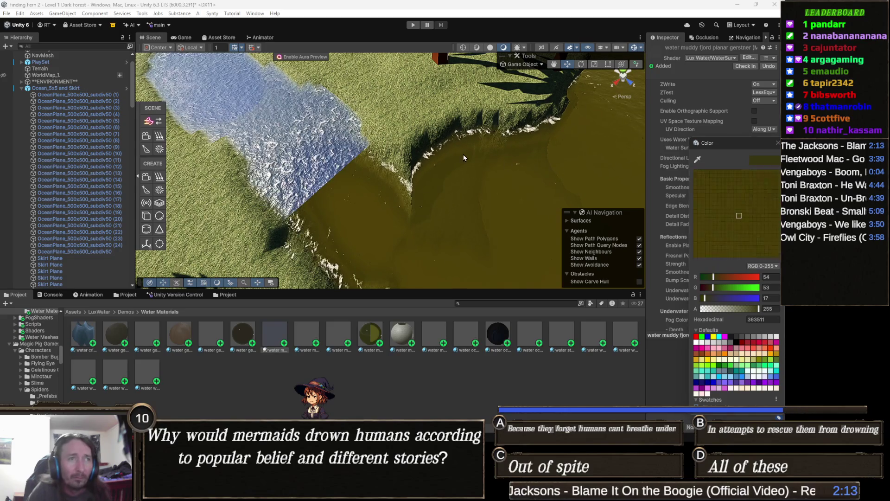
pyautogui.click(295, 149)
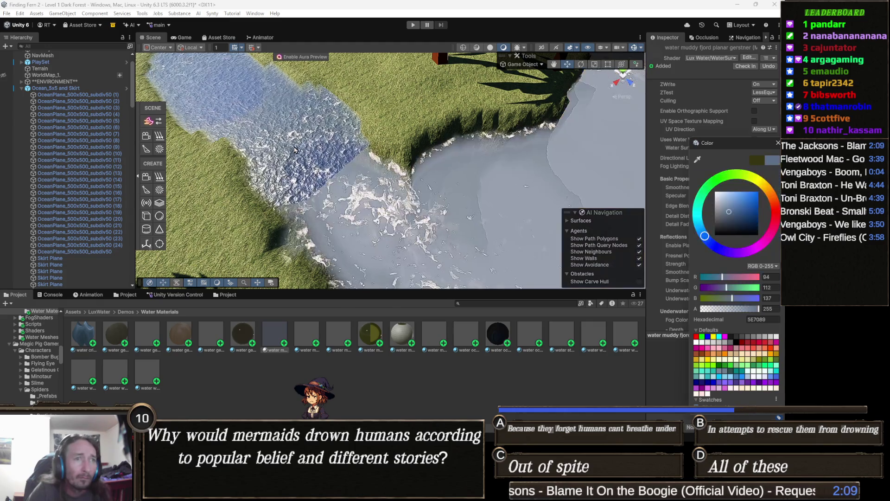
pyautogui.moveTo(464, 199)
pyautogui.mouseDown()
pyautogui.moveTo(412, 199)
pyautogui.moveTo(380, 213)
pyautogui.moveTo(427, 221)
pyautogui.moveTo(486, 201)
pyautogui.mouseUp()
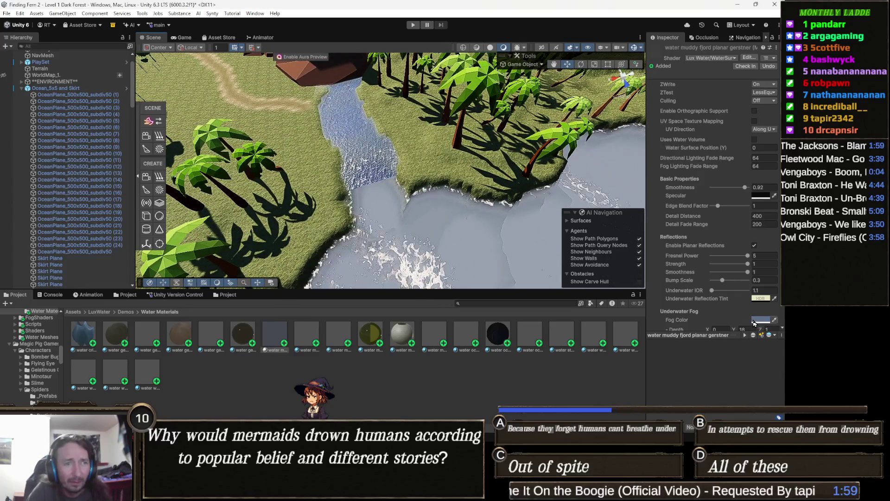
# Step: Lower the Fog Color's value slightly for a deeper blue-grey and close the Color window
pyautogui.click(760, 320)
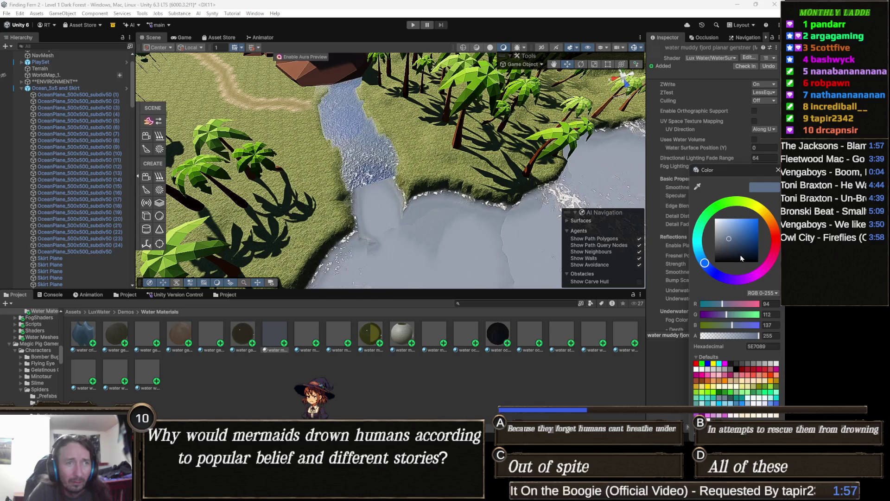
pyautogui.moveTo(732, 245); pyautogui.dragTo(732, 247)
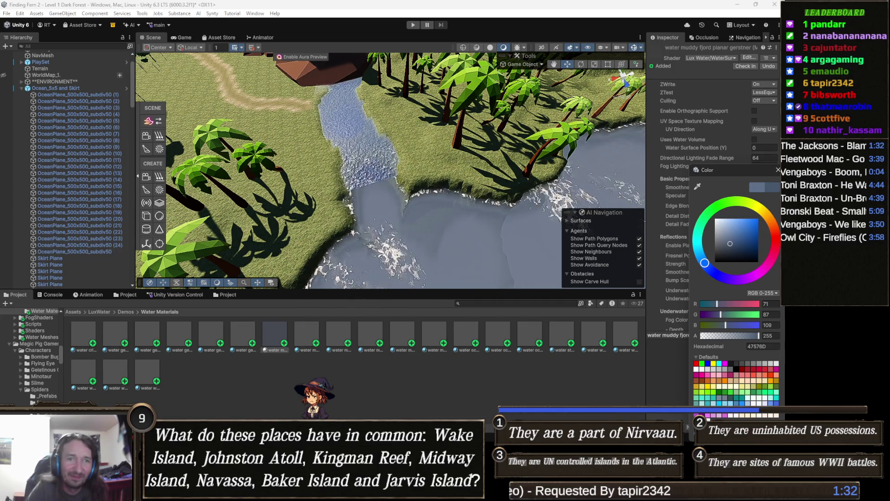
pyautogui.click(779, 417)
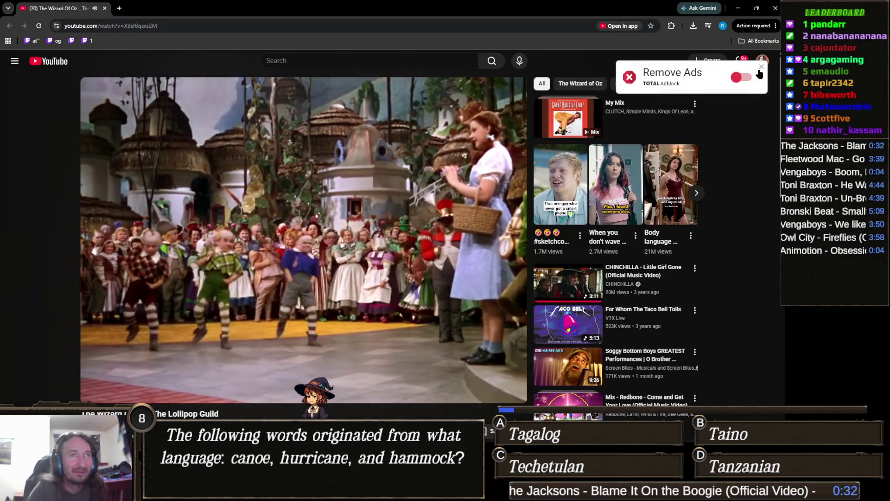
# Step: Dismiss YouTube's Remove Ads popup and close the browser to return to Unity
pyautogui.click(762, 68)
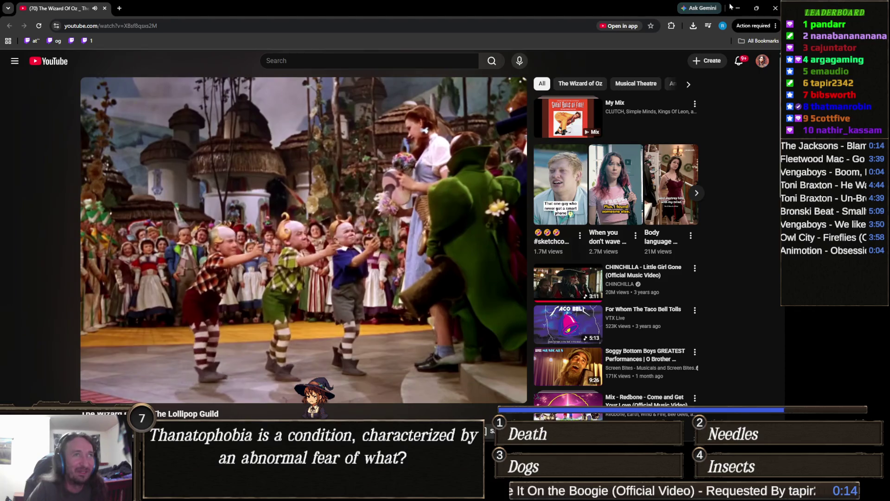
pyautogui.click(774, 8)
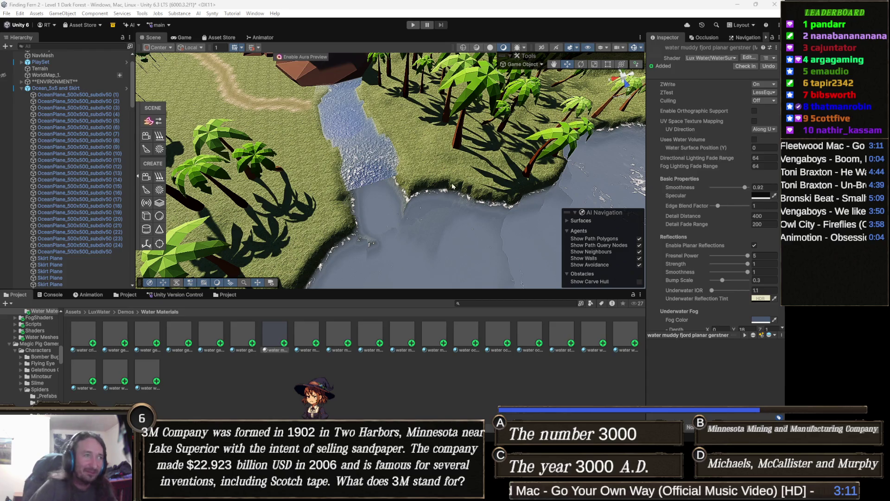
# Step: Zoom and orbit to the river mouth, then select the RamSpline river mesh
pyautogui.scroll(-3, 490, 176)
pyautogui.moveTo(490, 175)
pyautogui.mouseDown()
pyautogui.moveTo(419, 177)
pyautogui.moveTo(434, 240)
pyautogui.moveTo(579, 199)
pyautogui.mouseUp()
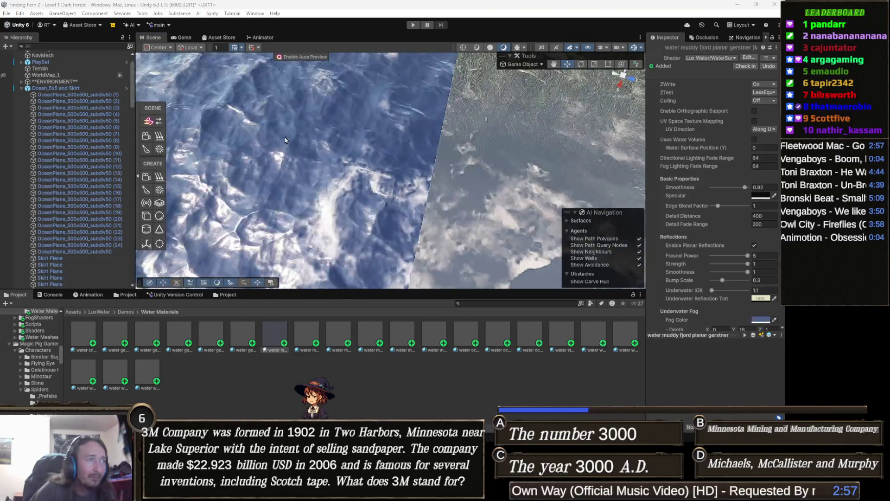
pyautogui.moveTo(388, 180)
pyautogui.mouseDown()
pyautogui.moveTo(388, 210)
pyautogui.moveTo(438, 213)
pyautogui.moveTo(308, 188)
pyautogui.moveTo(462, 217)
pyautogui.moveTo(454, 215)
pyautogui.moveTo(533, 203)
pyautogui.moveTo(469, 211)
pyautogui.moveTo(445, 228)
pyautogui.moveTo(528, 190)
pyautogui.moveTo(489, 193)
pyautogui.mouseUp()
pyautogui.click(469, 211)
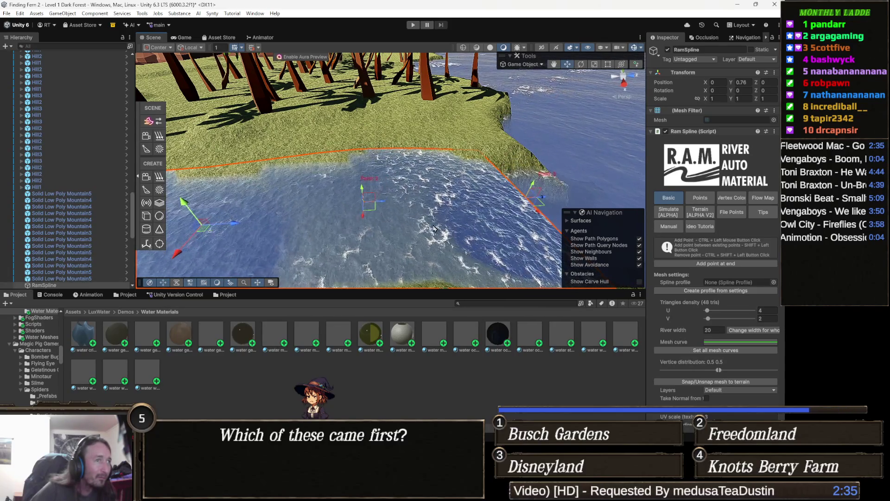
# Step: Show the RamSpline's R.A.M. Vertex Color painting settings (opacity 0.1, brush size 1)
pyautogui.moveTo(431, 220); pyautogui.dragTo(397, 240)
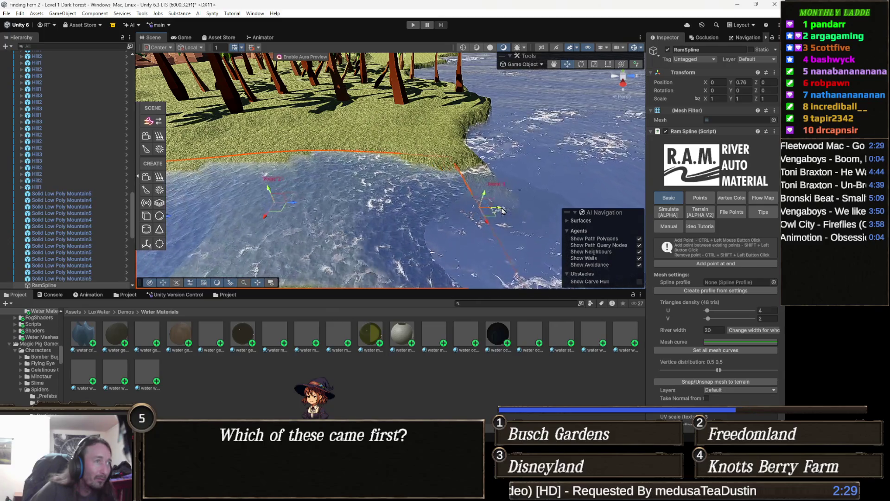
pyautogui.moveTo(589, 192)
pyautogui.mouseDown()
pyautogui.moveTo(467, 247)
pyautogui.moveTo(307, 253)
pyautogui.mouseUp()
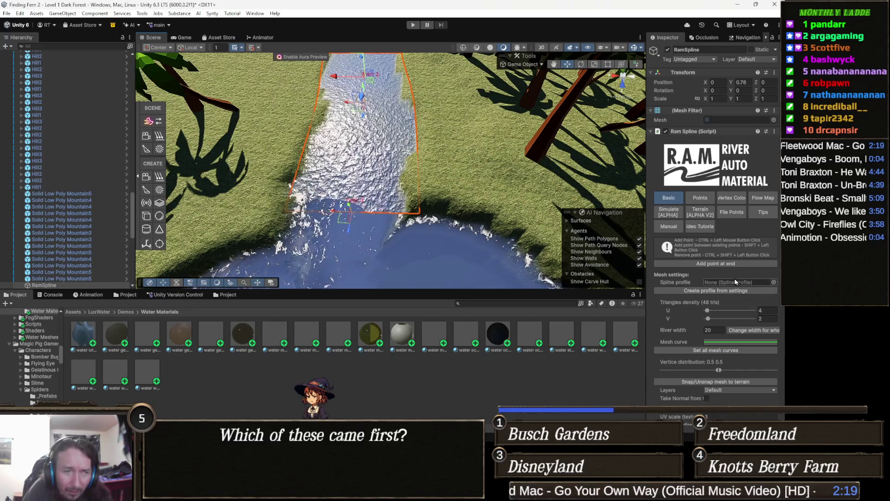
pyautogui.scroll(-3, 734, 281)
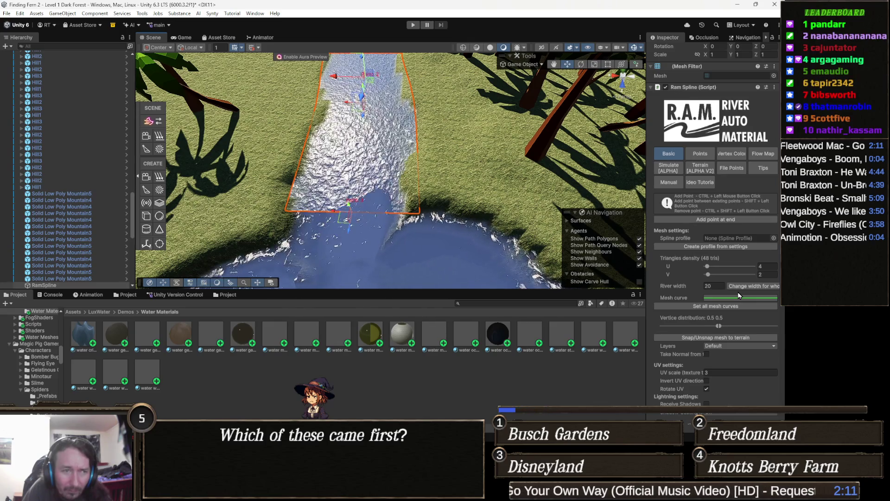
pyautogui.scroll(-3, 740, 295)
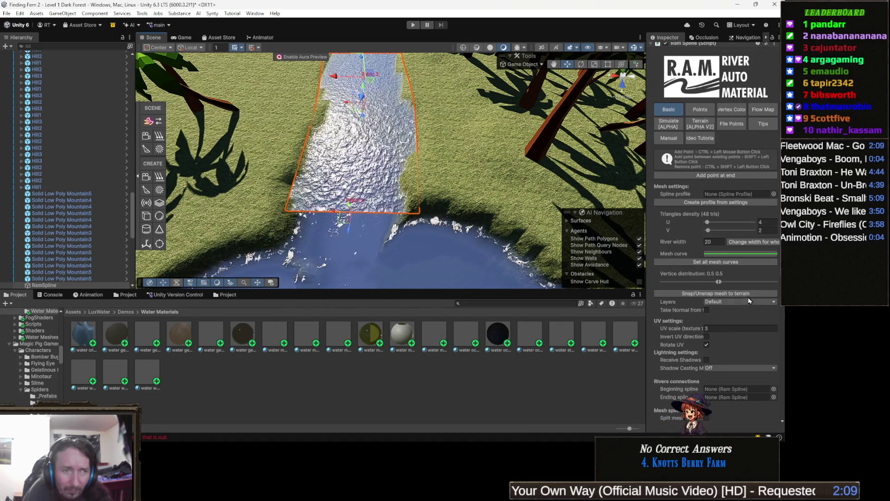
pyautogui.scroll(-3, 747, 299)
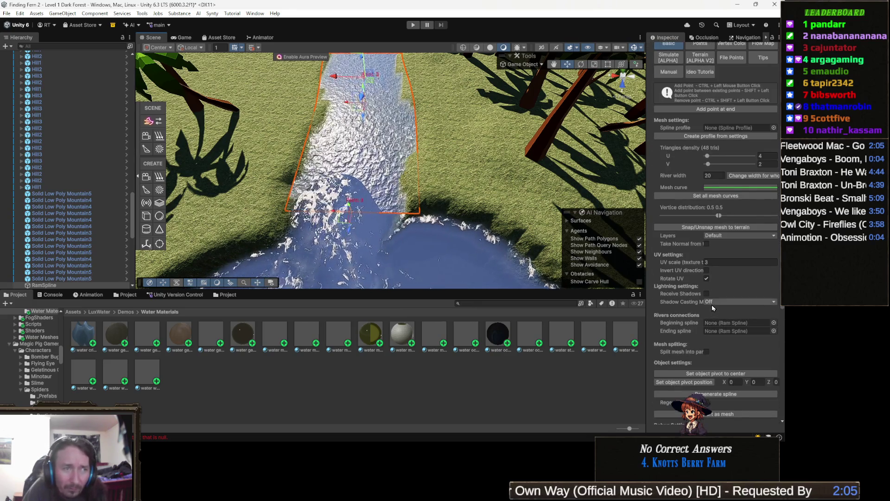
pyautogui.scroll(-3, 714, 301)
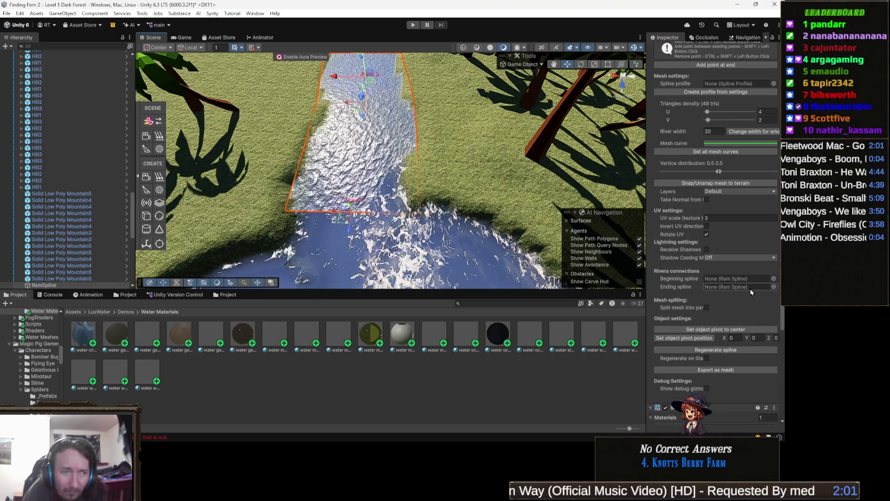
pyautogui.scroll(-5, 751, 293)
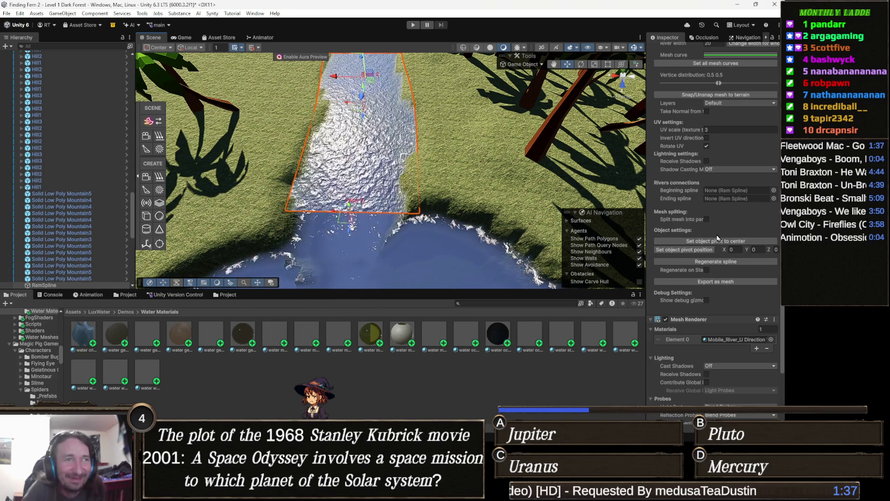
pyautogui.scroll(1, 698, 234)
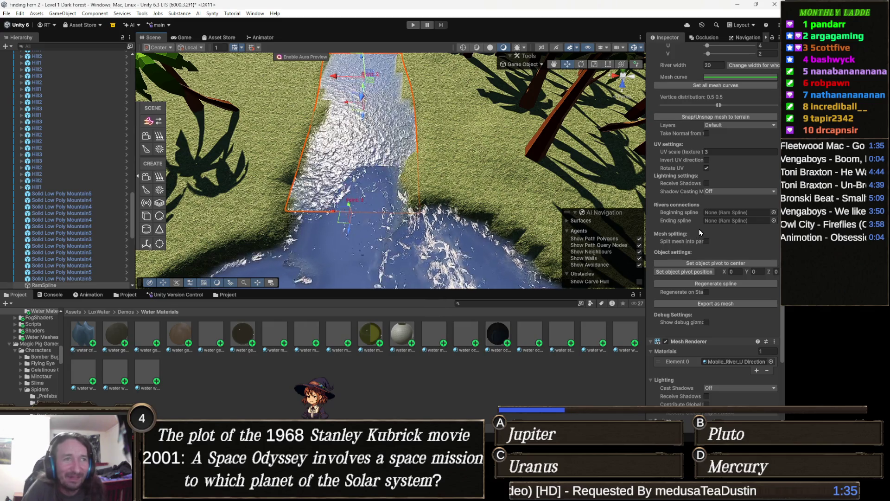
pyautogui.scroll(2, 699, 226)
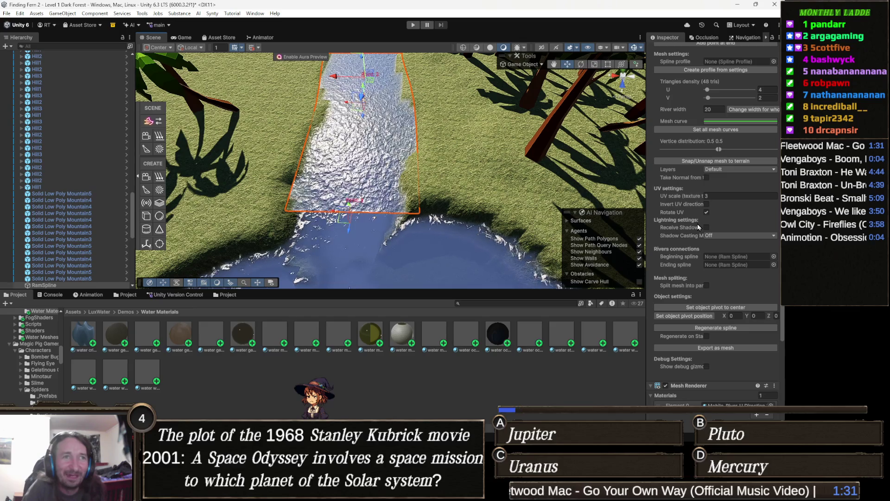
pyautogui.scroll(2, 699, 226)
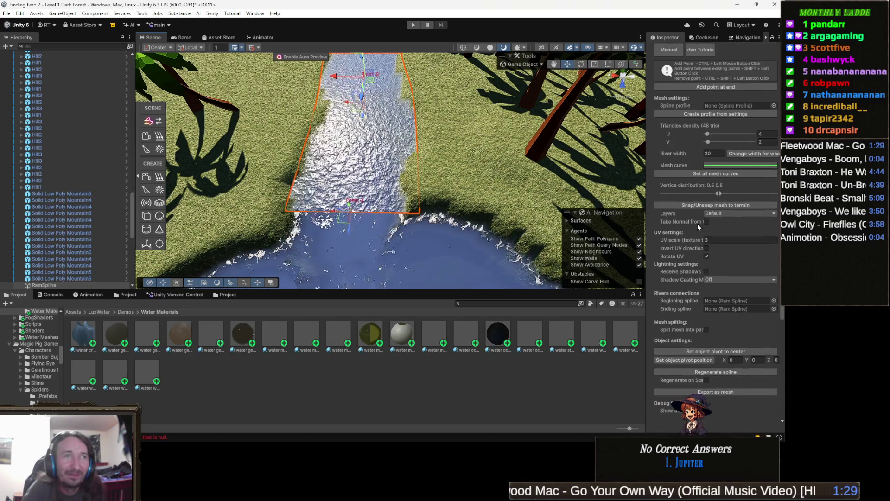
pyautogui.scroll(2, 698, 223)
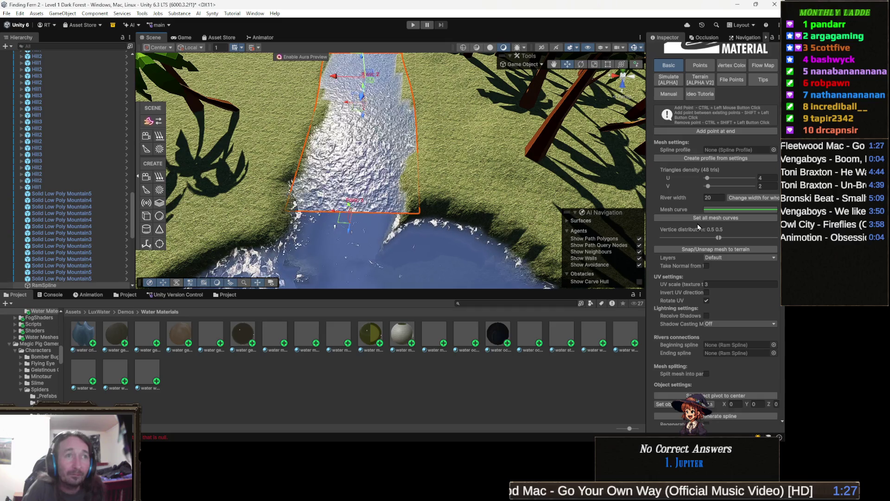
pyautogui.scroll(2, 699, 227)
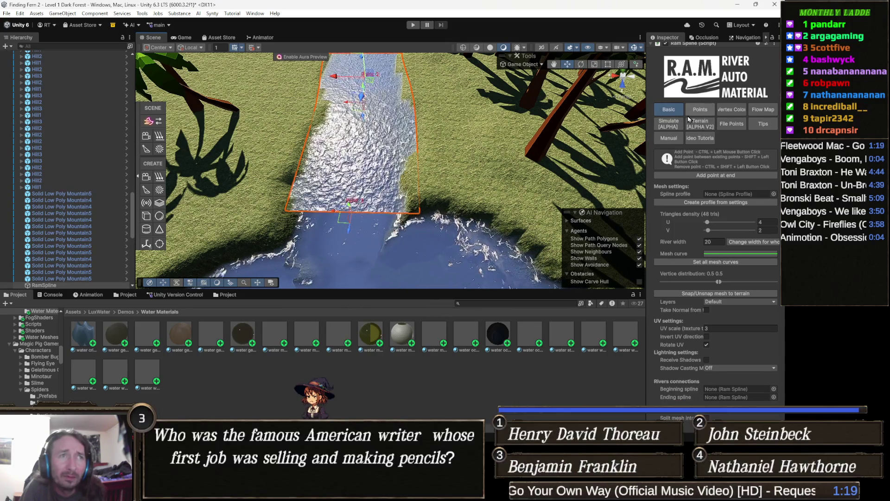
pyautogui.click(732, 109)
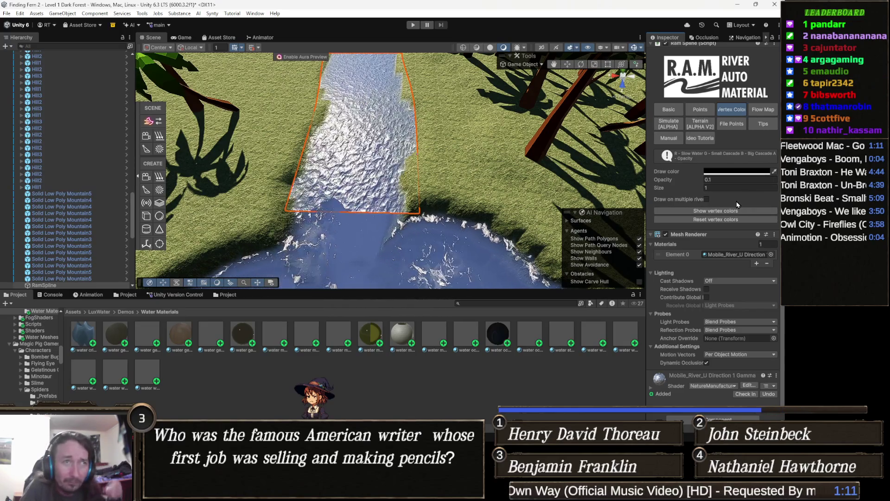
# Step: Reset the RAM Spline vertex colors to remove the foam, and collapse the Mesh Renderer component
pyautogui.click(734, 220)
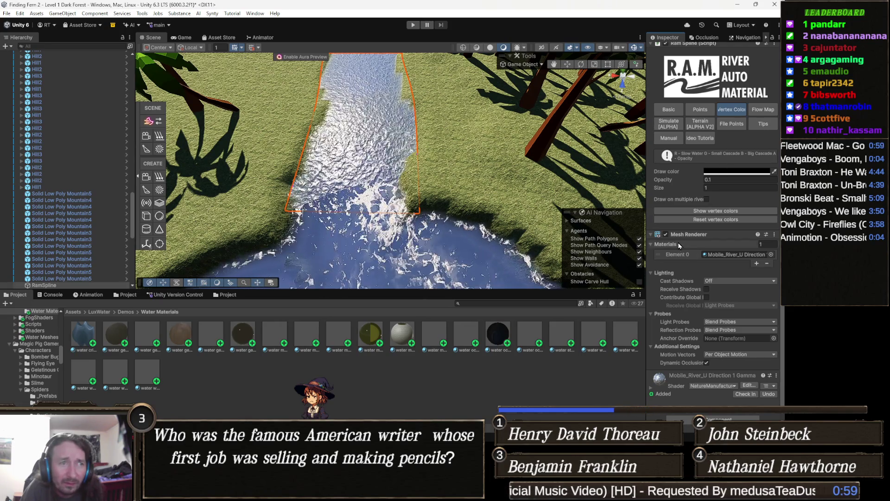
pyautogui.click(702, 236)
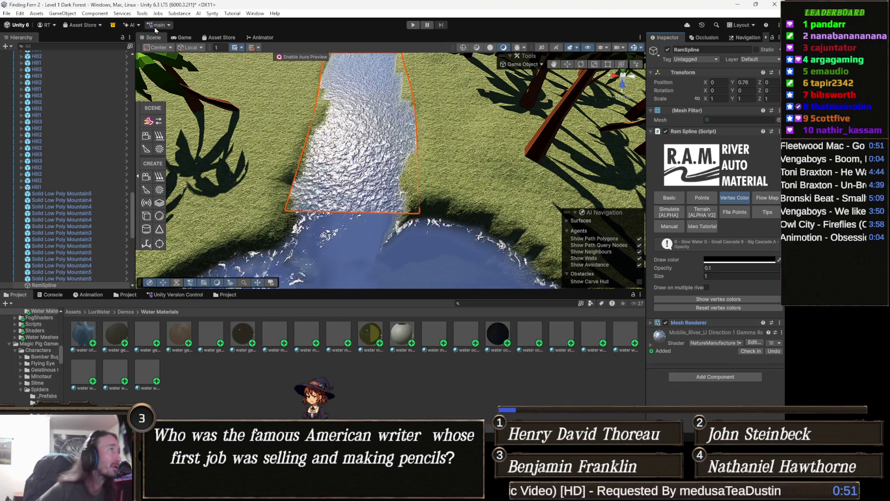
# Step: Launch the Vertex Painter from Tools > Nature Manufacture
pyautogui.click(142, 13)
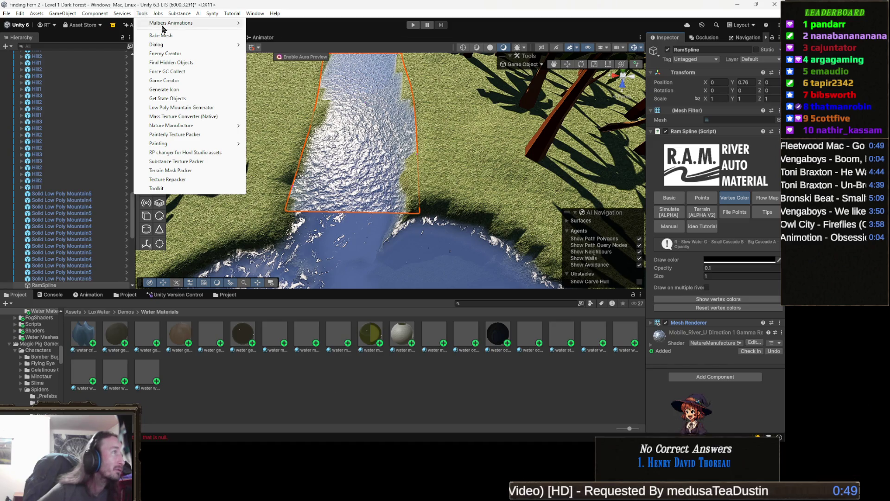
pyautogui.moveTo(202, 44)
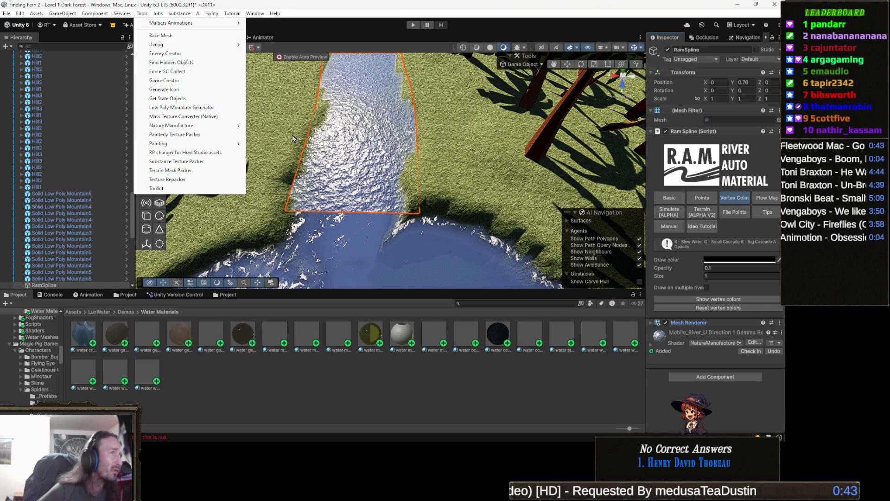
pyautogui.moveTo(195, 125)
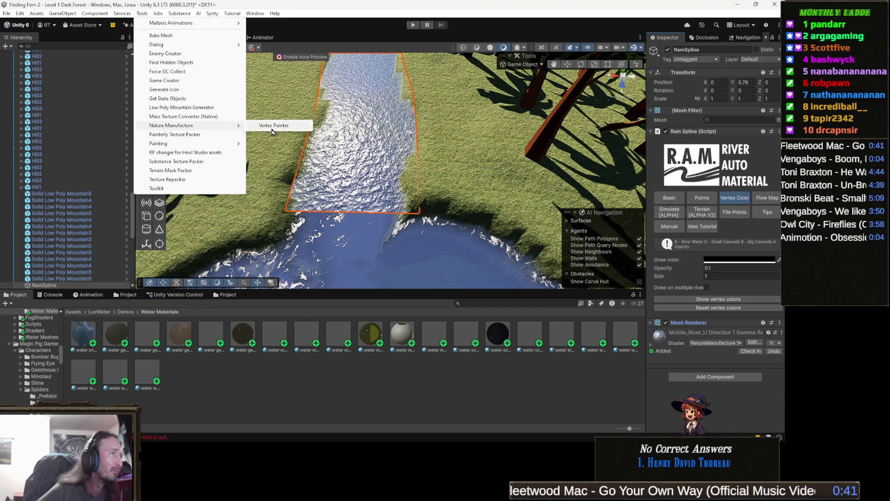
pyautogui.click(277, 124)
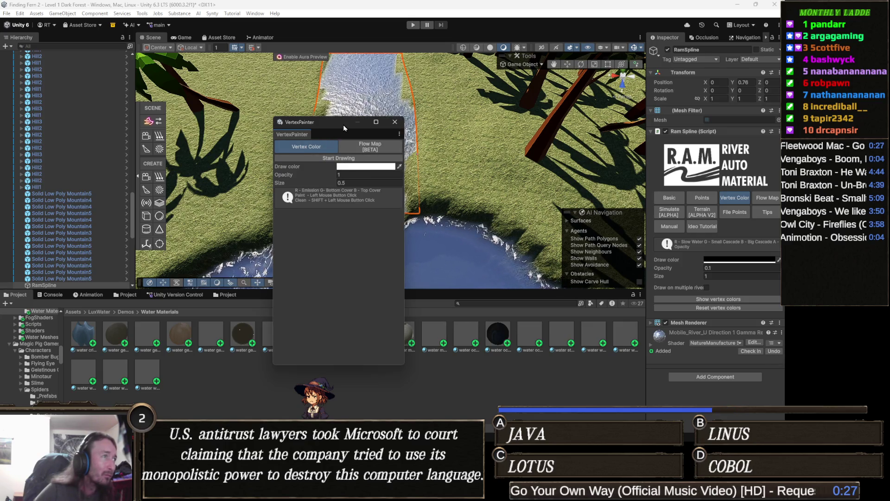
# Step: Move the Vertex Painter window aside and set its draw colour alpha to 103
pyautogui.moveTo(344, 124)
pyautogui.mouseDown()
pyautogui.moveTo(170, 153)
pyautogui.moveTo(204, 147)
pyautogui.mouseUp()
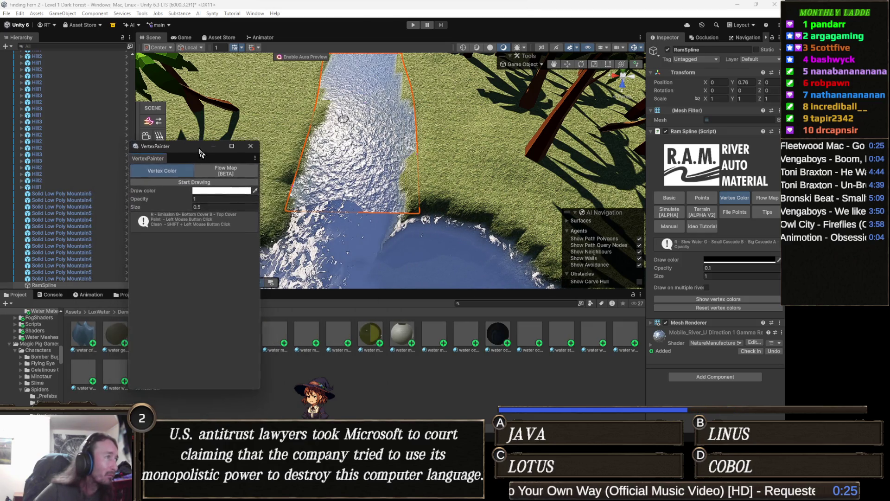
pyautogui.click(233, 197)
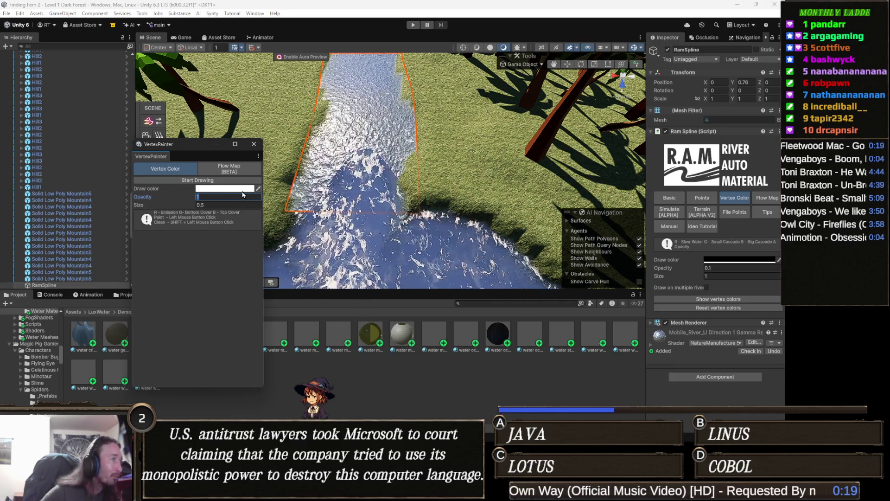
pyautogui.click(225, 188)
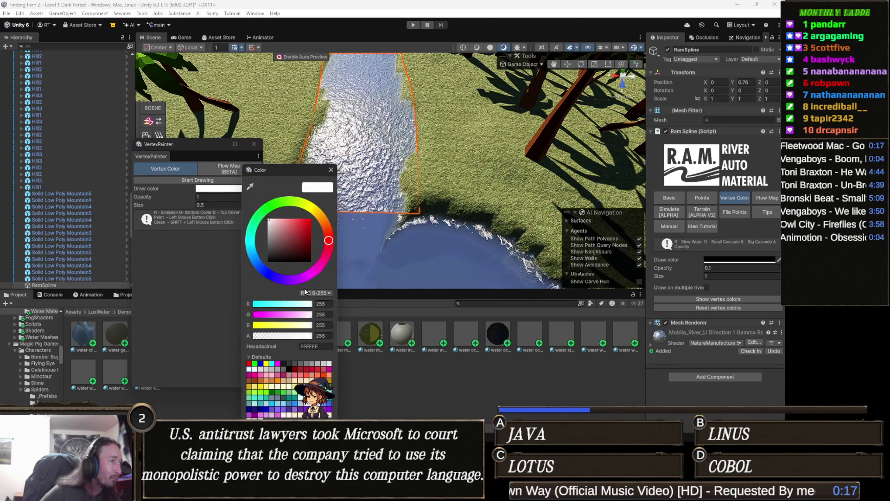
pyautogui.moveTo(283, 337); pyautogui.dragTo(278, 337)
pyautogui.click(180, 312)
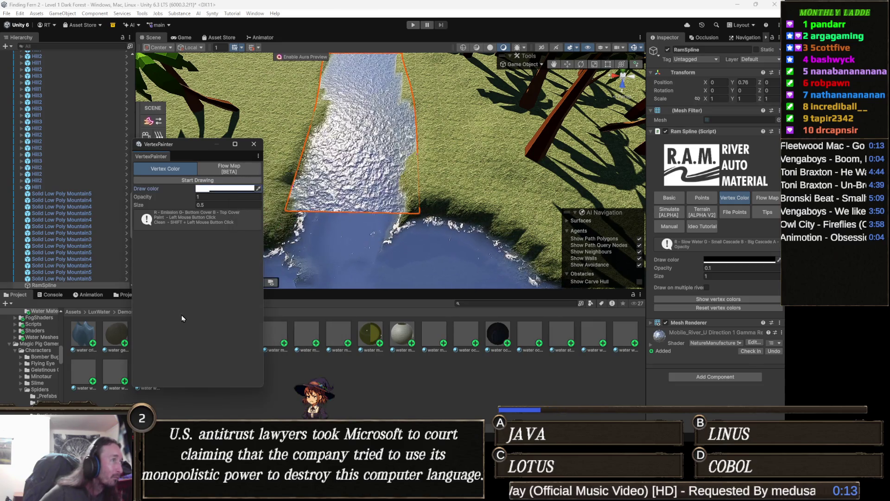
pyautogui.click(216, 182)
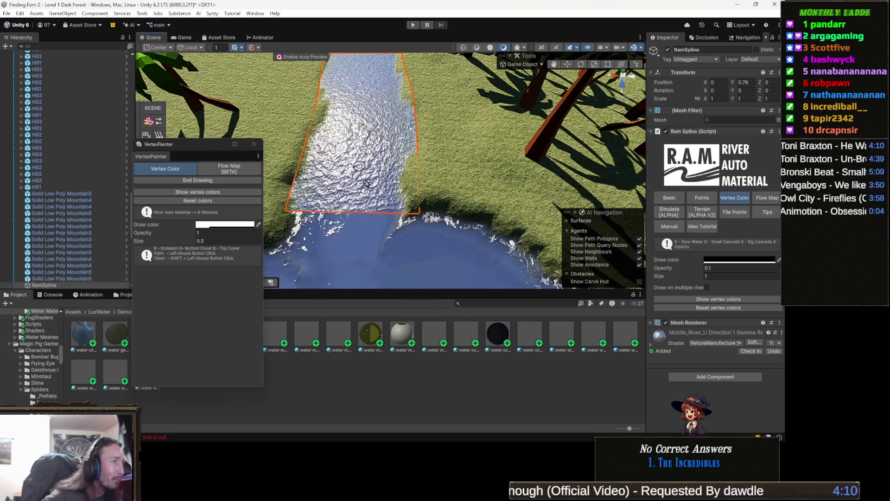
# Step: Paint a test stroke of white foam on the lower river, then Shift-drag to erase it
pyautogui.moveTo(364, 202); pyautogui.dragTo(362, 143)
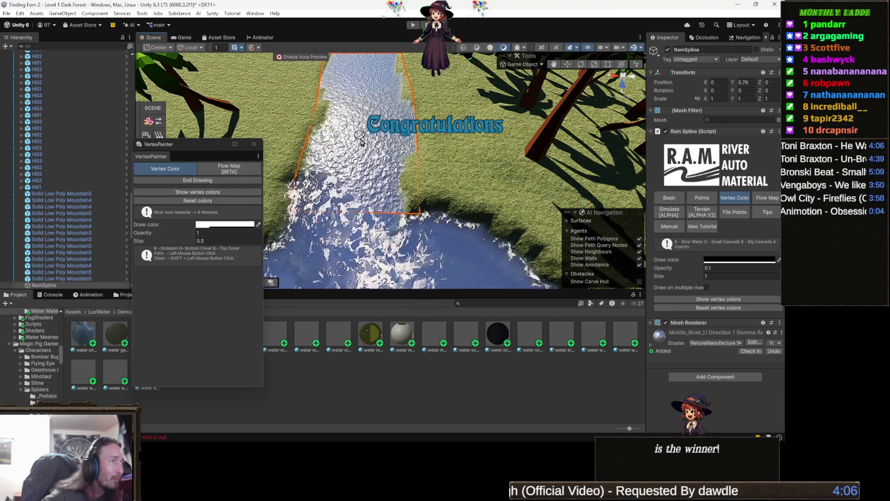
pyautogui.moveTo(353, 194); pyautogui.dragTo(336, 223)
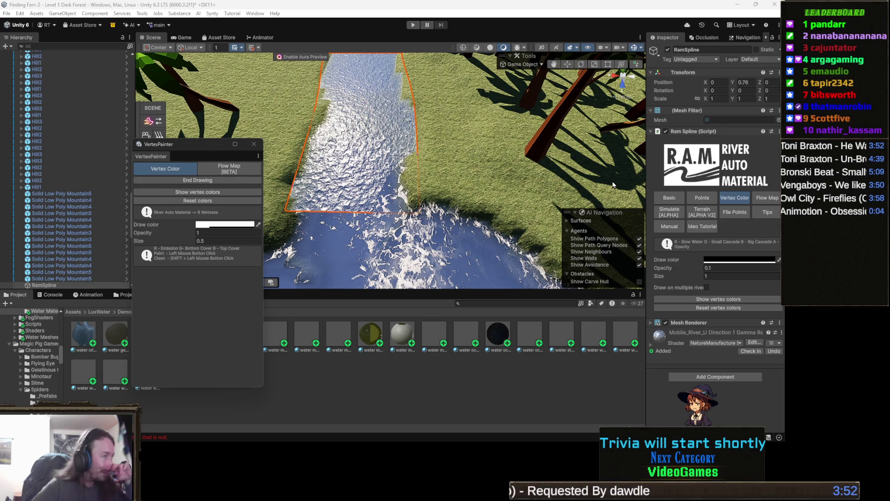
pyautogui.click(212, 232)
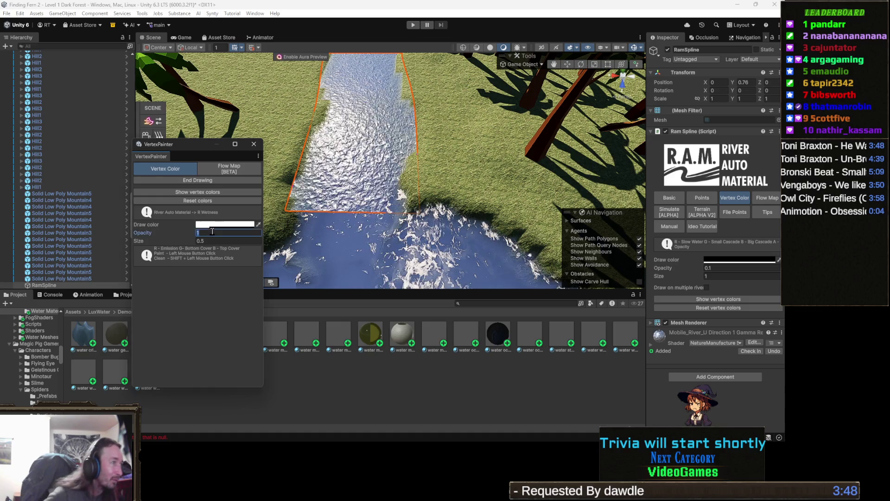
# Step: Set brush opacity to 0.5 and paint foam where the lower river enters the lake
pyautogui.write('.5')
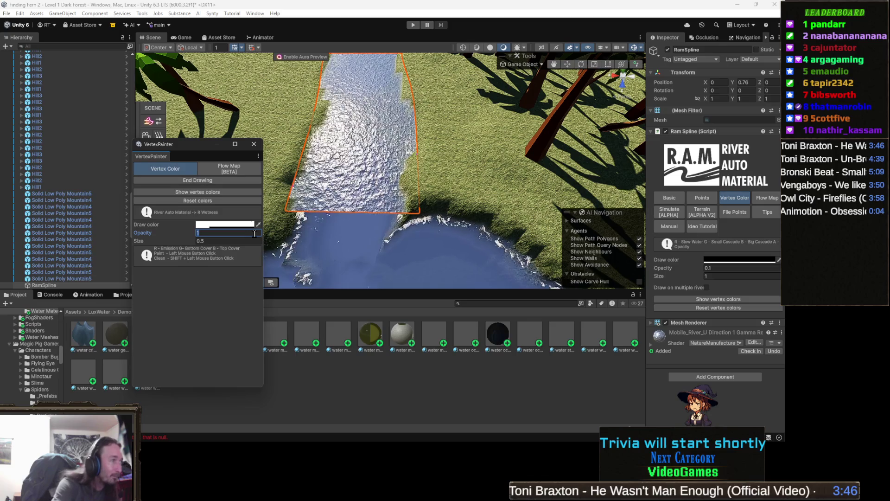
pyautogui.press('Return')
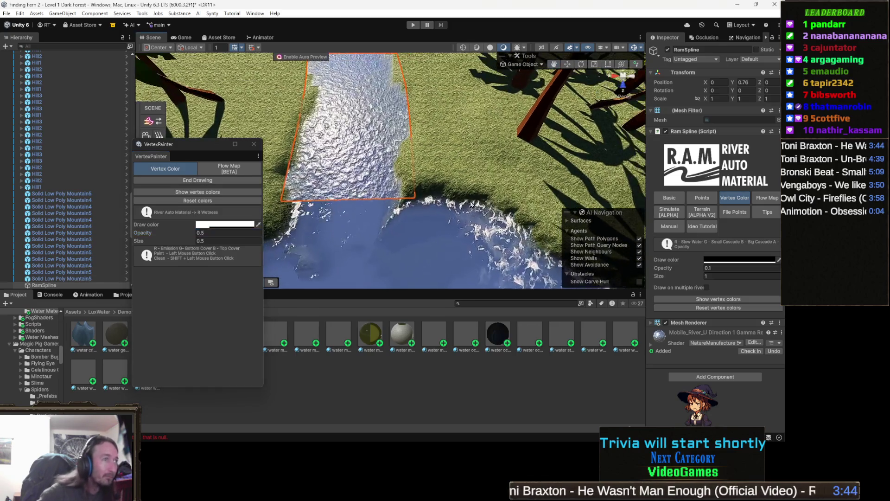
pyautogui.moveTo(398, 182)
pyautogui.mouseDown()
pyautogui.moveTo(356, 195)
pyautogui.moveTo(401, 206)
pyautogui.moveTo(397, 180)
pyautogui.moveTo(393, 216)
pyautogui.moveTo(389, 184)
pyautogui.mouseUp()
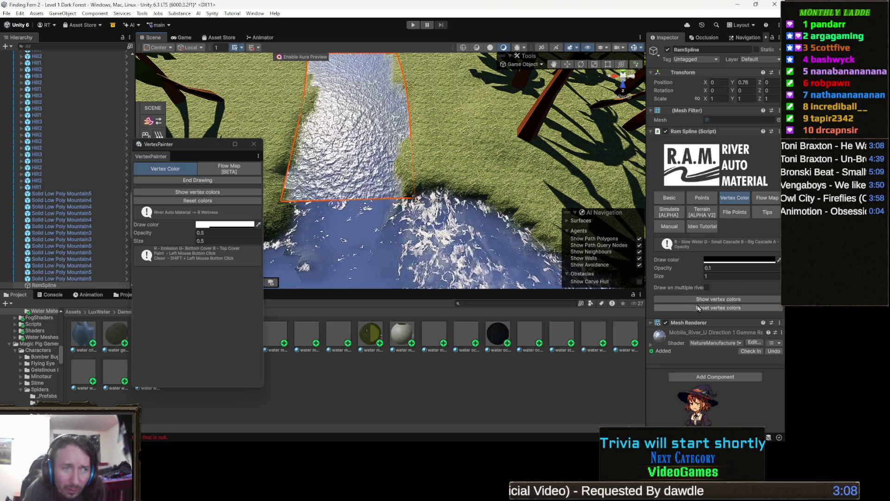
# Step: Tick Draw on multiple rivers, click End Drawing, and close the Vertex Painter window
pyautogui.click(706, 287)
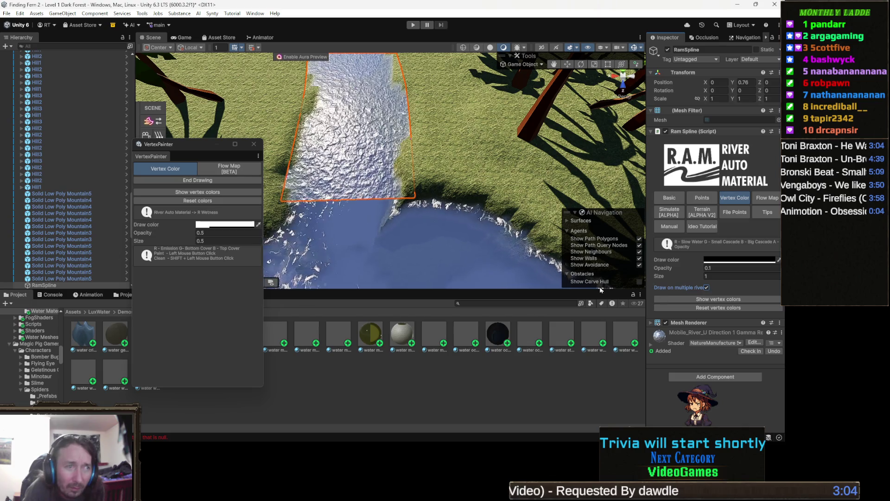
pyautogui.click(158, 201)
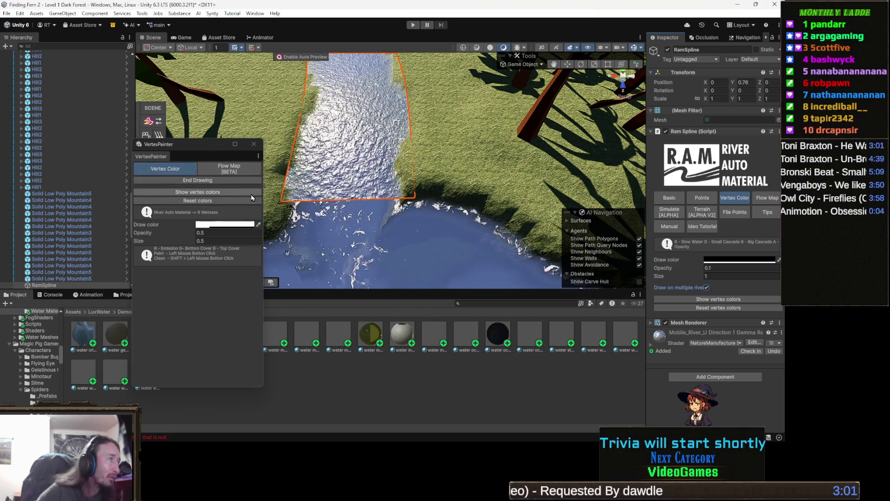
pyautogui.click(220, 183)
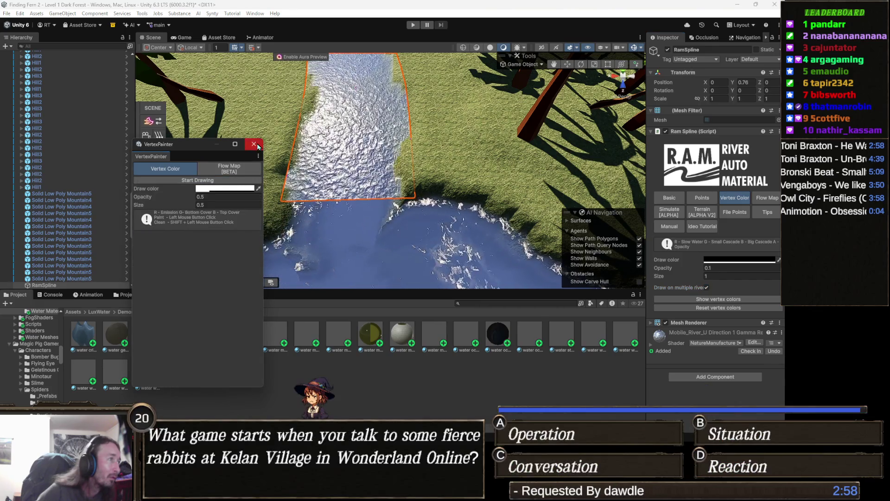
pyautogui.click(254, 143)
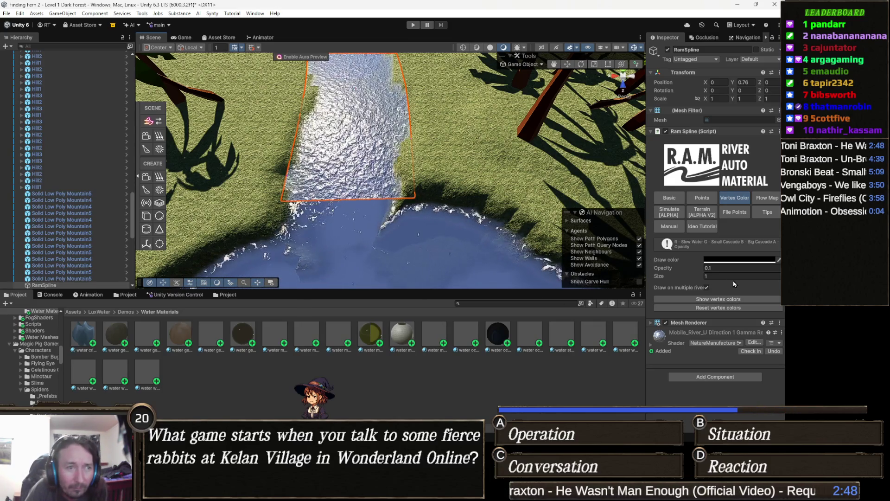
pyautogui.click(708, 200)
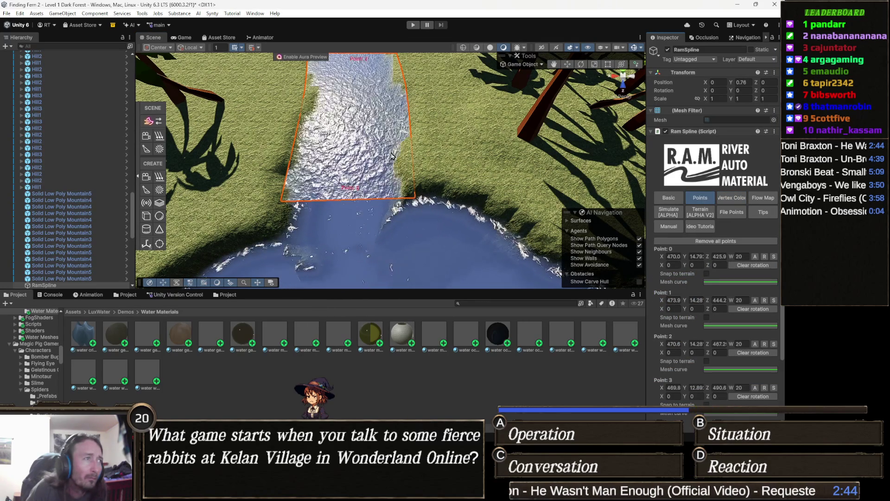
pyautogui.click(732, 198)
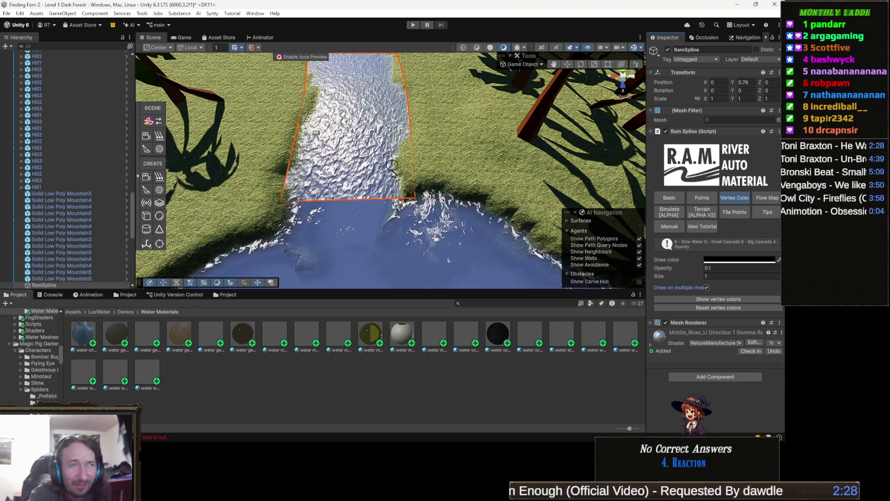
# Step: Lower the RAM Spline draw colour's alpha to 52 in the Color picker
pyautogui.click(751, 261)
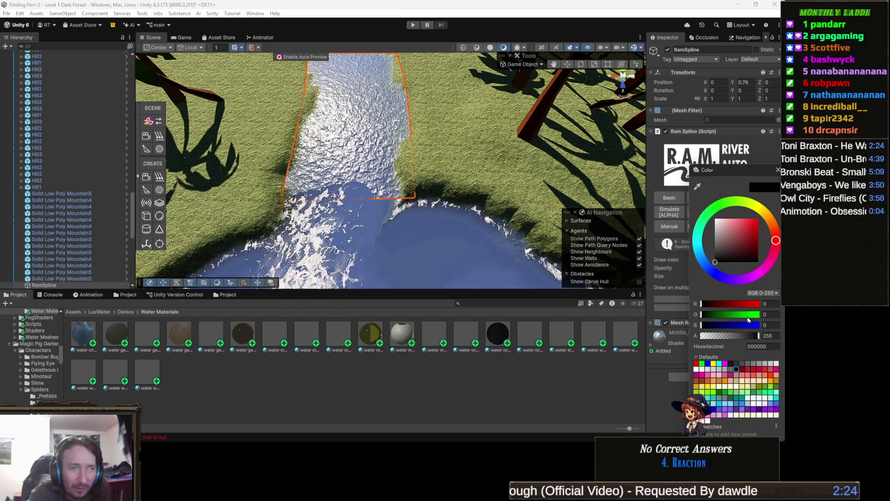
pyautogui.click(709, 336)
pyautogui.moveTo(710, 336); pyautogui.dragTo(712, 335)
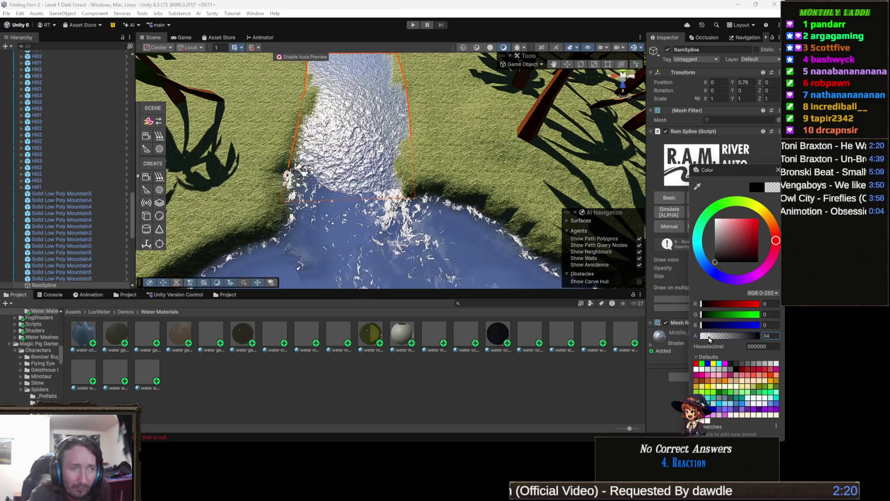
pyautogui.click(399, 177)
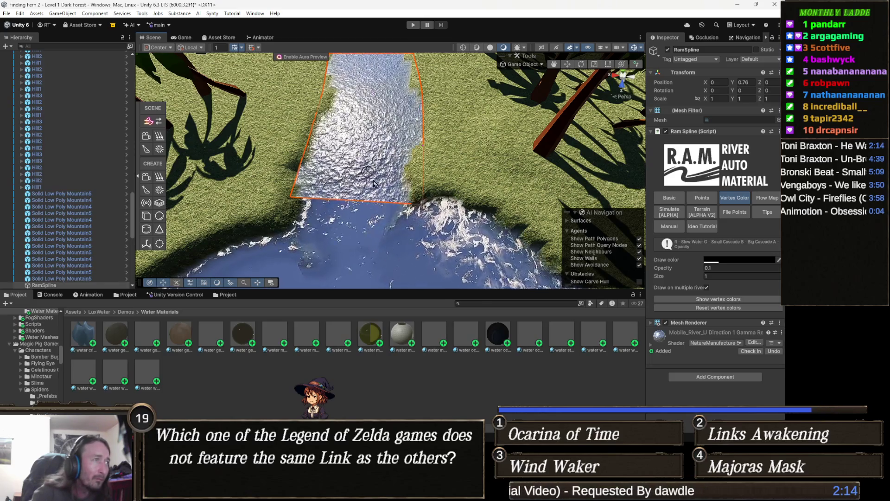
pyautogui.moveTo(339, 162)
pyautogui.mouseDown()
pyautogui.moveTo(415, 222)
pyautogui.moveTo(392, 228)
pyautogui.moveTo(384, 181)
pyautogui.mouseUp()
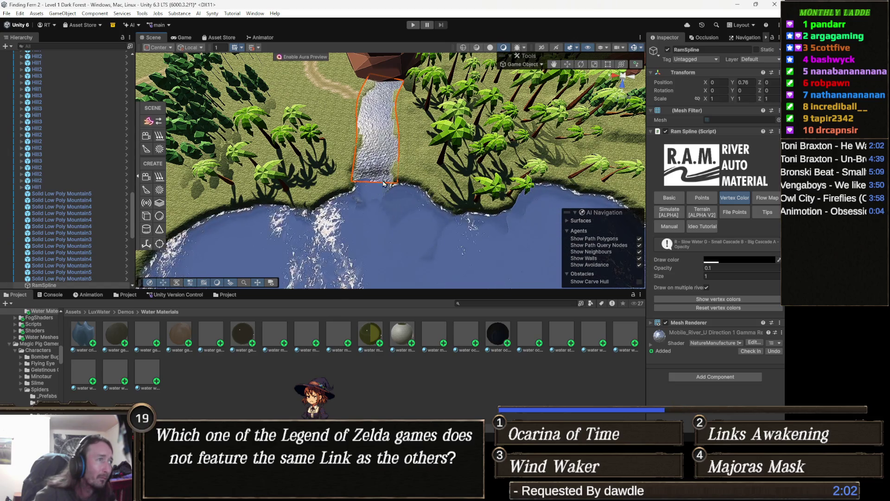
pyautogui.moveTo(373, 186)
pyautogui.mouseDown()
pyautogui.moveTo(387, 193)
pyautogui.moveTo(312, 163)
pyautogui.moveTo(418, 153)
pyautogui.moveTo(302, 182)
pyautogui.moveTo(311, 195)
pyautogui.mouseUp()
pyautogui.scroll(10, 387, 193)
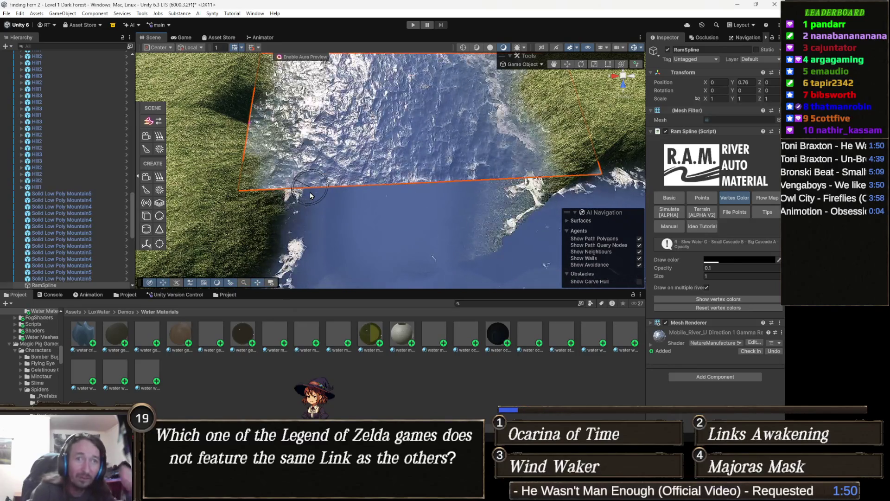
pyautogui.moveTo(355, 160)
pyautogui.mouseDown()
pyautogui.moveTo(325, 225)
pyautogui.moveTo(401, 207)
pyautogui.moveTo(391, 203)
pyautogui.mouseUp()
pyautogui.moveTo(457, 215)
pyautogui.mouseDown()
pyautogui.moveTo(443, 176)
pyautogui.moveTo(452, 166)
pyautogui.moveTo(422, 157)
pyautogui.moveTo(505, 200)
pyautogui.mouseUp()
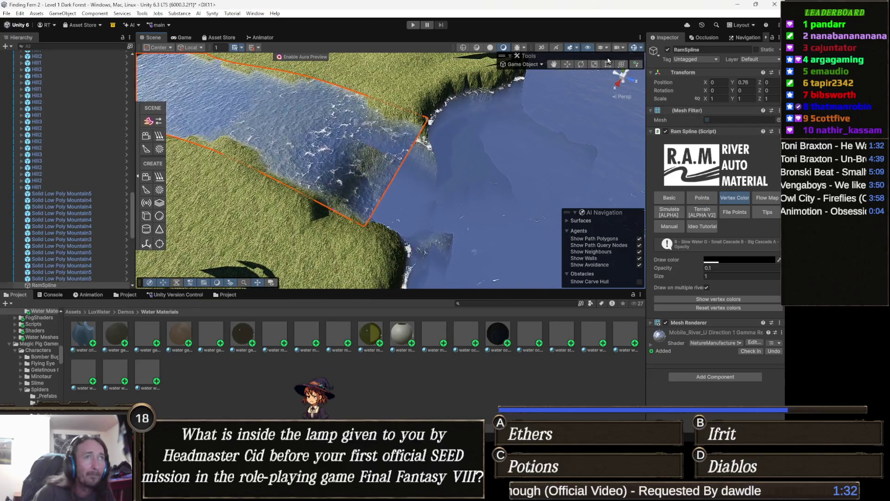
pyautogui.moveTo(300, 197); pyautogui.dragTo(309, 176)
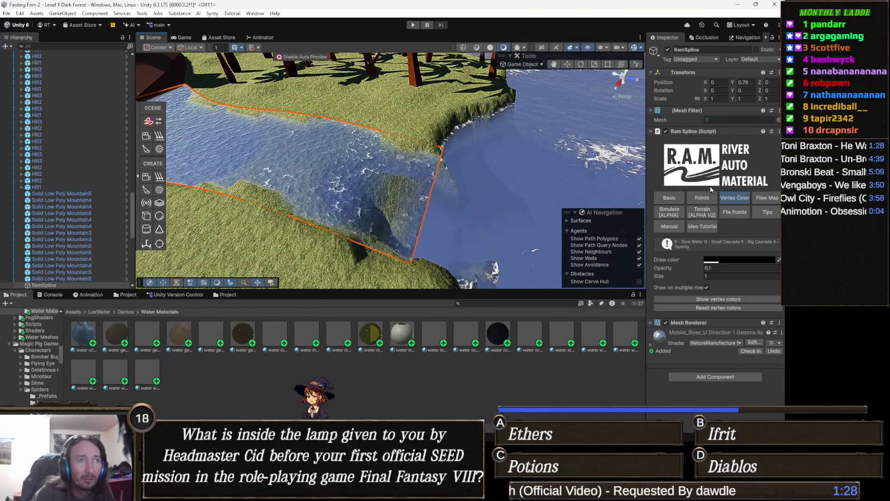
# Step: Open the spline's Points and Basic settings, then add a new point at the river's end
pyautogui.click(702, 197)
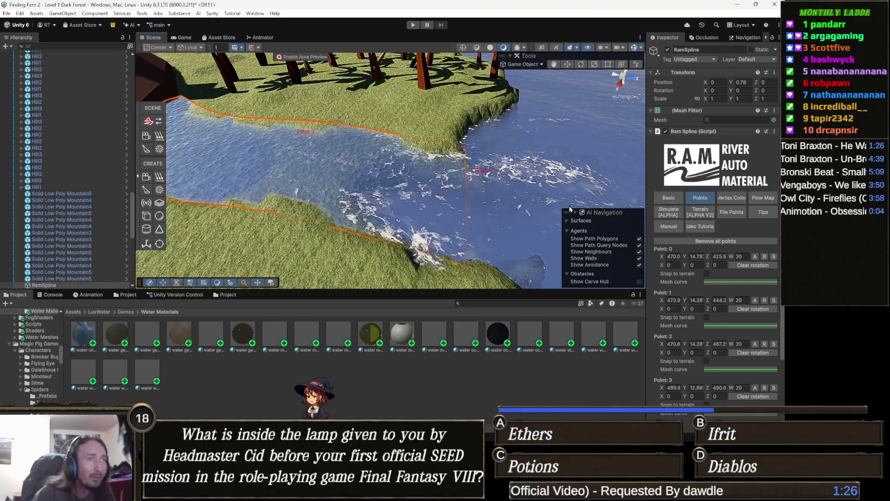
pyautogui.click(669, 198)
pyautogui.moveTo(396, 221); pyautogui.dragTo(431, 202)
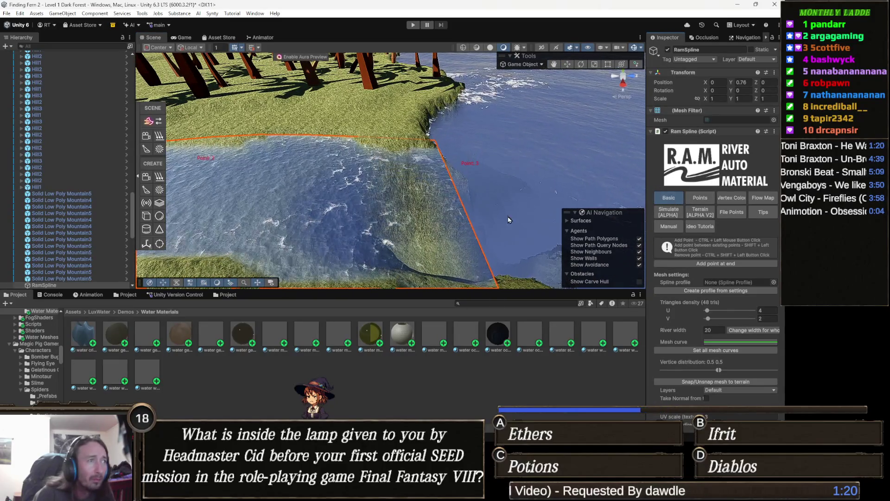
pyautogui.moveTo(366, 213); pyautogui.dragTo(427, 237)
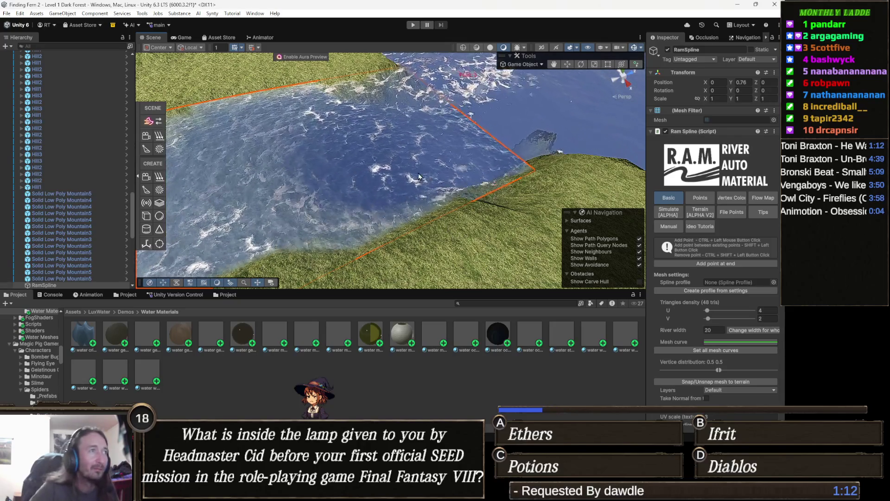
pyautogui.moveTo(346, 239)
pyautogui.mouseDown()
pyautogui.moveTo(246, 235)
pyautogui.moveTo(161, 244)
pyautogui.moveTo(302, 256)
pyautogui.mouseUp()
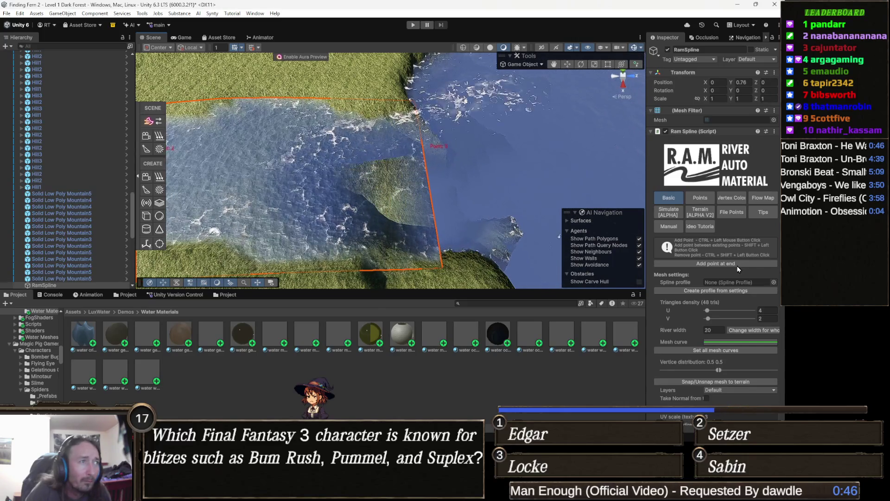
pyautogui.click(738, 264)
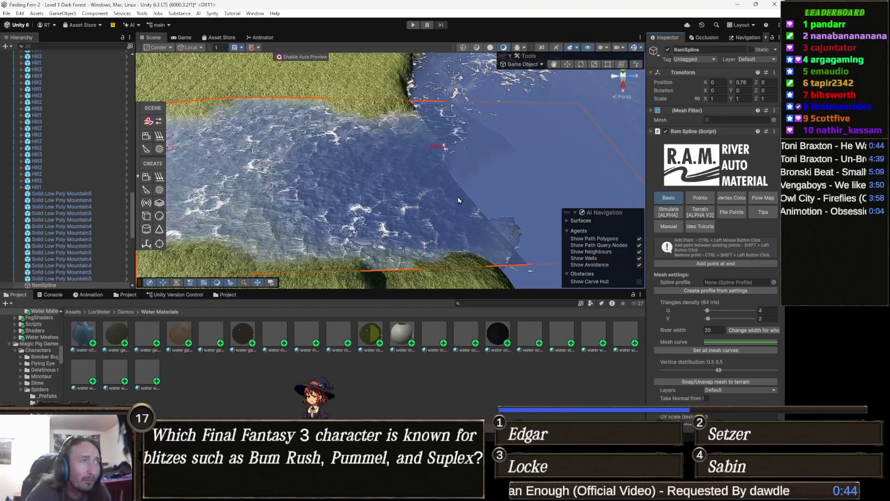
pyautogui.moveTo(384, 178)
pyautogui.mouseDown()
pyautogui.moveTo(497, 225)
pyautogui.moveTo(448, 214)
pyautogui.mouseUp()
pyautogui.moveTo(488, 182); pyautogui.dragTo(478, 234)
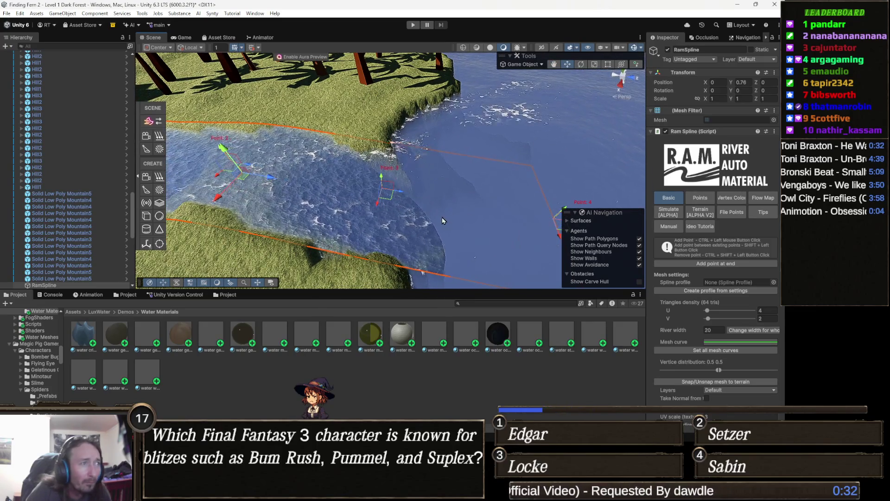
pyautogui.moveTo(506, 216); pyautogui.dragTo(543, 223)
pyautogui.scroll(-3, 418, 185)
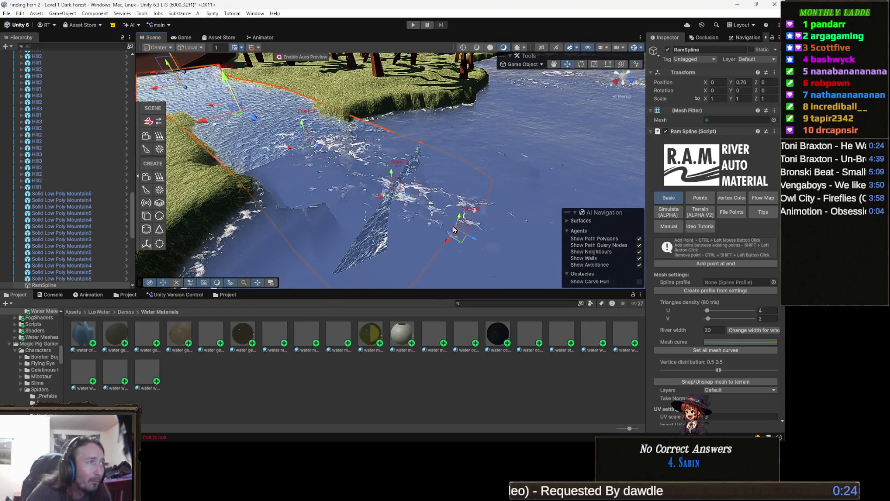
pyautogui.moveTo(392, 227)
pyautogui.mouseDown()
pyautogui.moveTo(292, 209)
pyautogui.moveTo(203, 281)
pyautogui.moveTo(206, 275)
pyautogui.mouseUp()
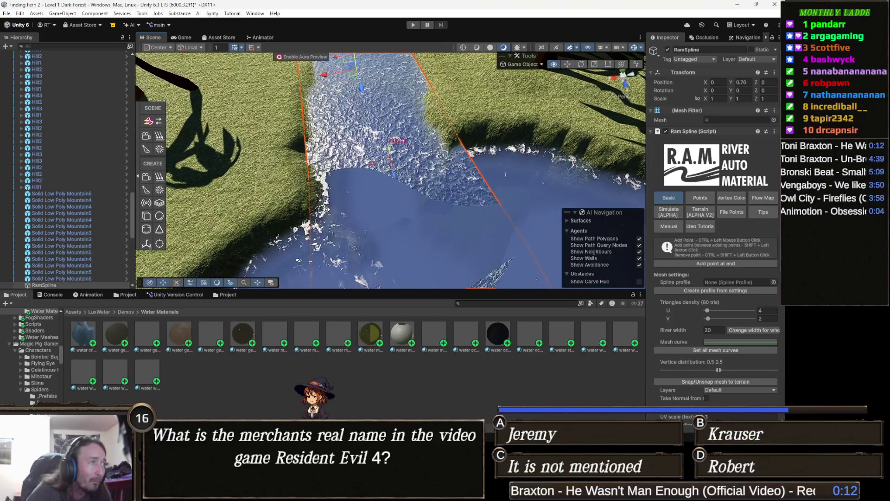
# Step: Switch RAM Spline to Vertex Color mode and paint white foam over the river mouth and pool
pyautogui.moveTo(301, 188); pyautogui.dragTo(357, 236)
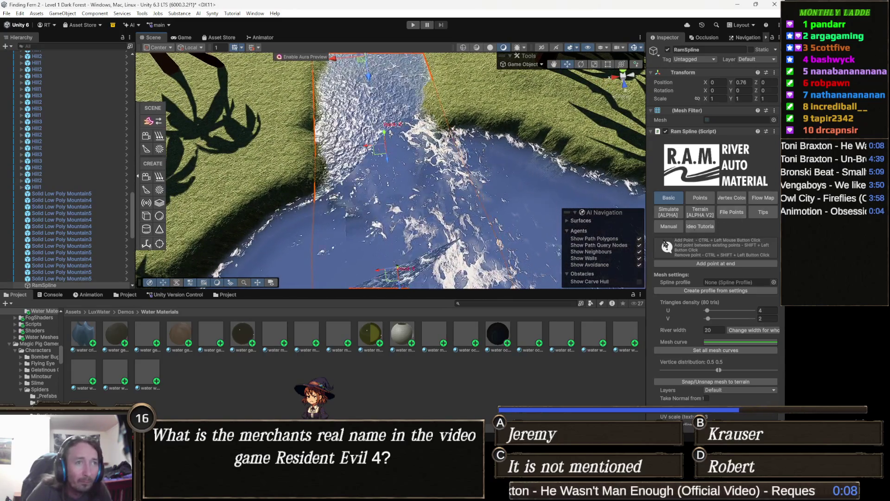
pyautogui.click(729, 200)
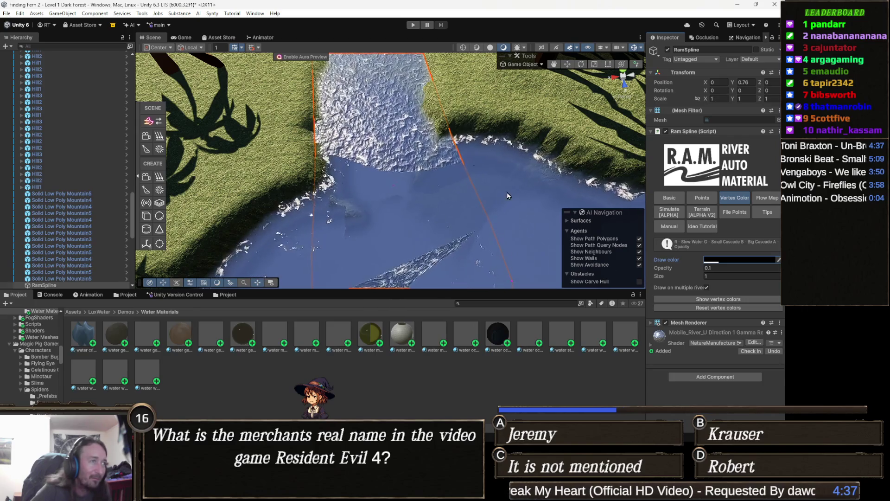
pyautogui.moveTo(408, 177)
pyautogui.mouseDown()
pyautogui.moveTo(418, 173)
pyautogui.moveTo(380, 163)
pyautogui.mouseUp()
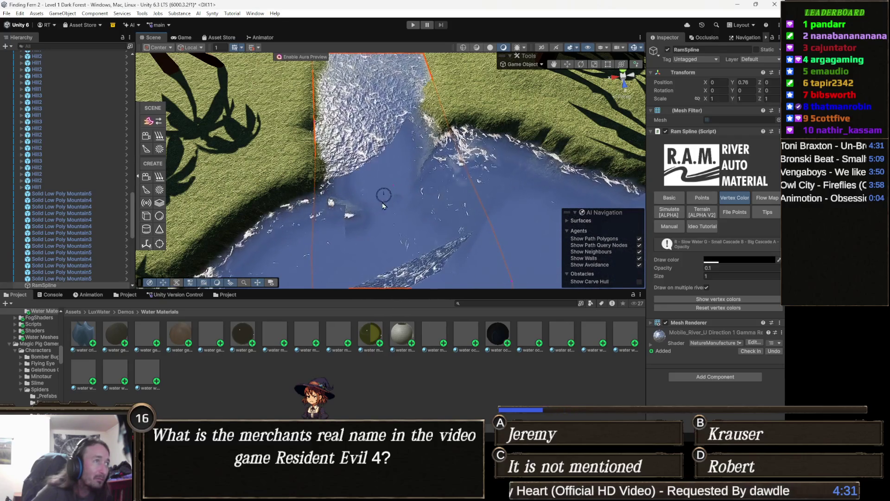
pyautogui.moveTo(398, 222)
pyautogui.mouseDown()
pyautogui.moveTo(373, 201)
pyautogui.moveTo(411, 218)
pyautogui.moveTo(394, 210)
pyautogui.moveTo(511, 229)
pyautogui.moveTo(567, 189)
pyautogui.moveTo(604, 178)
pyautogui.moveTo(485, 230)
pyautogui.moveTo(450, 240)
pyautogui.moveTo(431, 234)
pyautogui.mouseUp()
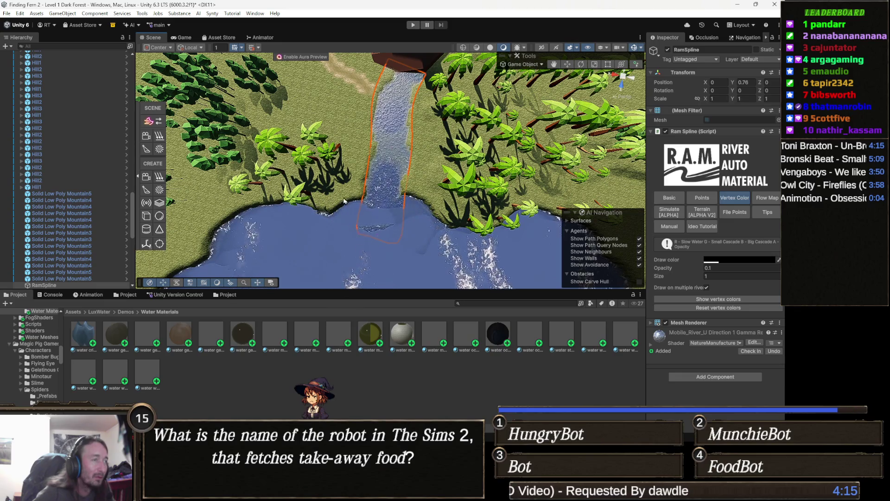
# Step: Set the draw colour to black with alpha 4 and repaint the river mouth to blue water
pyautogui.moveTo(382, 169)
pyautogui.mouseDown()
pyautogui.moveTo(518, 171)
pyautogui.moveTo(306, 188)
pyautogui.mouseUp()
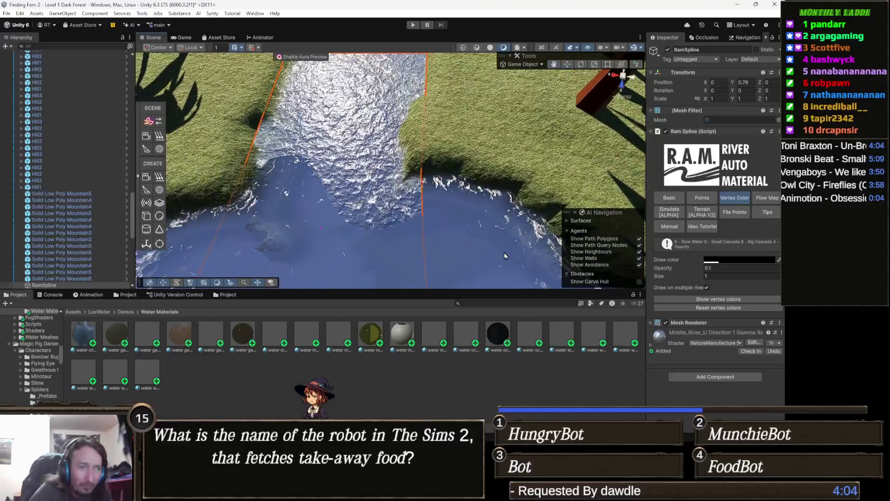
pyautogui.click(728, 260)
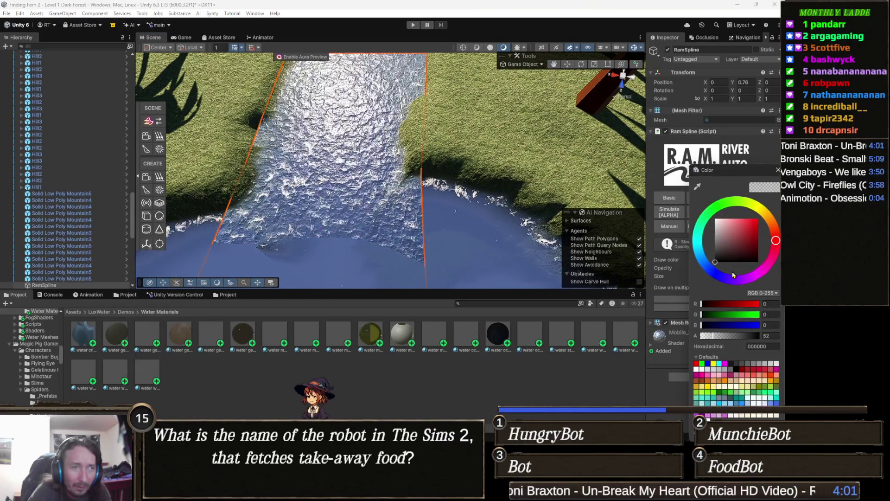
pyautogui.moveTo(710, 336); pyautogui.dragTo(702, 337)
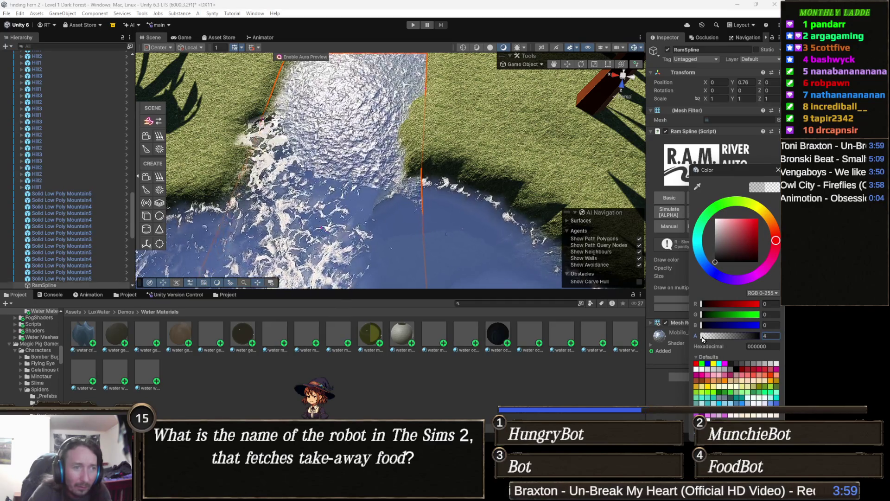
pyautogui.click(473, 206)
pyautogui.moveTo(472, 206)
pyautogui.mouseDown()
pyautogui.moveTo(477, 218)
pyautogui.moveTo(335, 225)
pyautogui.mouseUp()
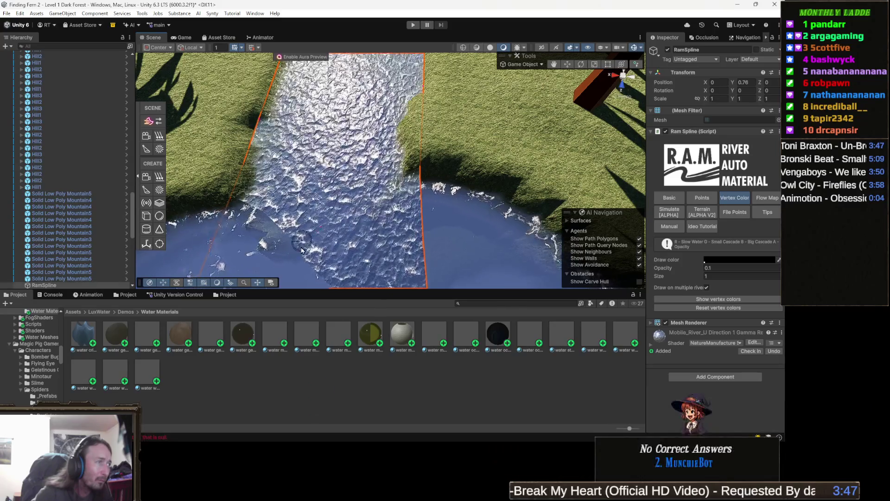
pyautogui.moveTo(274, 201)
pyautogui.mouseDown()
pyautogui.moveTo(276, 234)
pyautogui.moveTo(424, 199)
pyautogui.mouseUp()
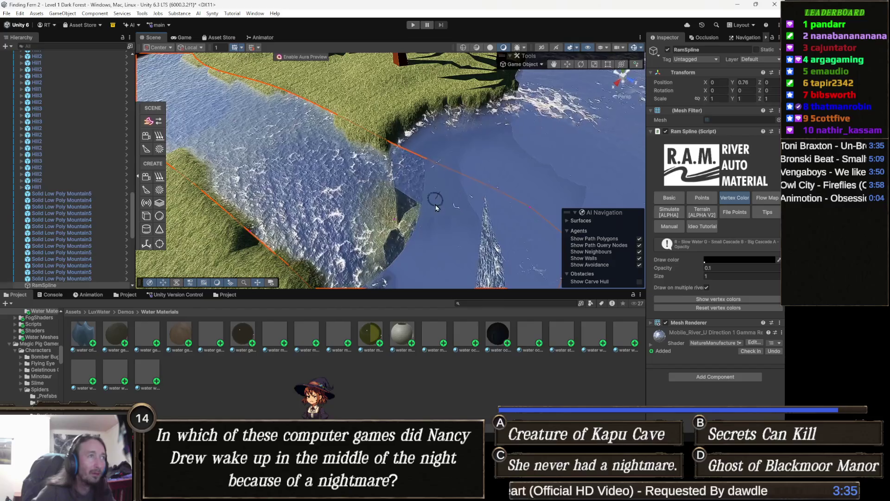
pyautogui.moveTo(431, 197)
pyautogui.mouseDown()
pyautogui.moveTo(450, 191)
pyautogui.moveTo(315, 191)
pyautogui.mouseUp()
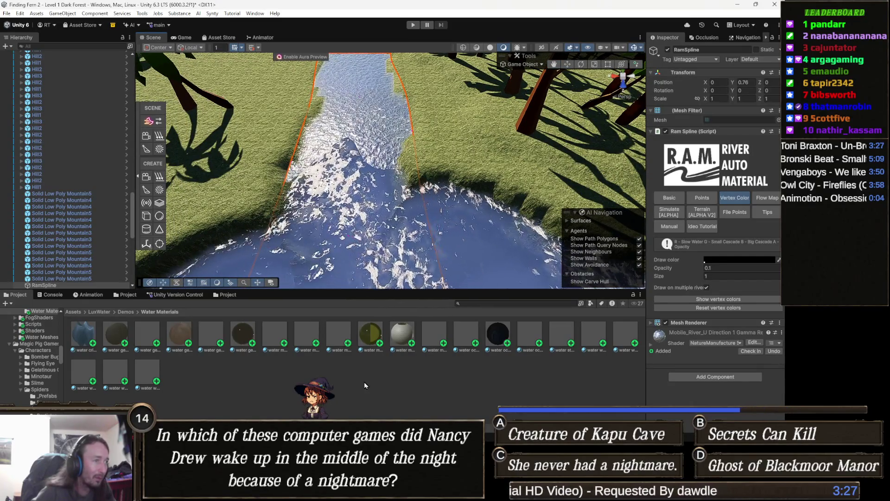
pyautogui.click(487, 316)
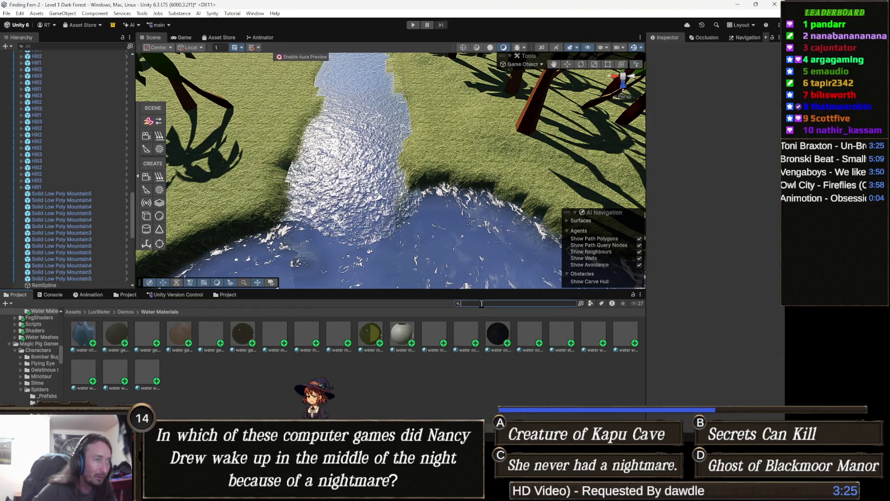
# Step: Search the Project for 'lake' and filter the results to Prefab assets
pyautogui.write('lake')
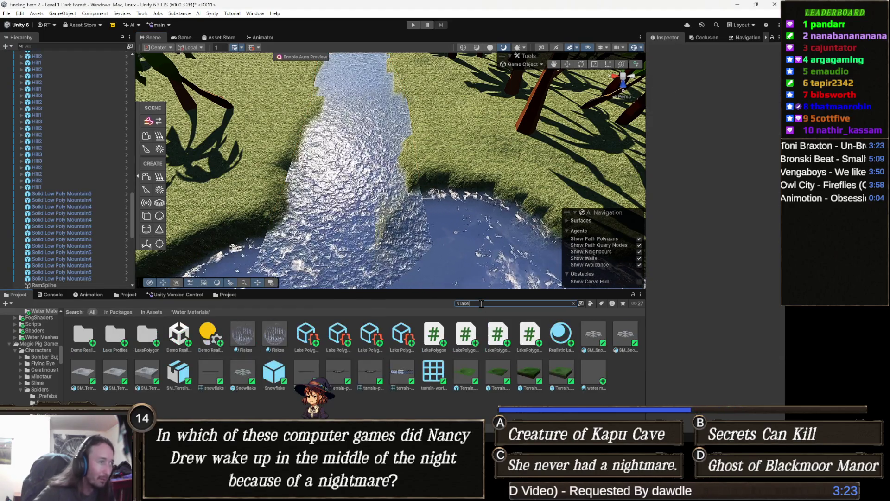
pyautogui.click(590, 304)
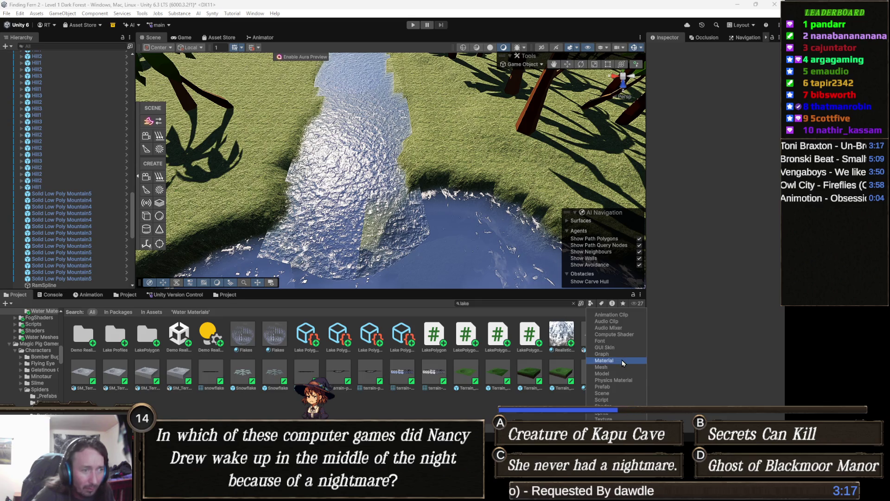
pyautogui.click(616, 387)
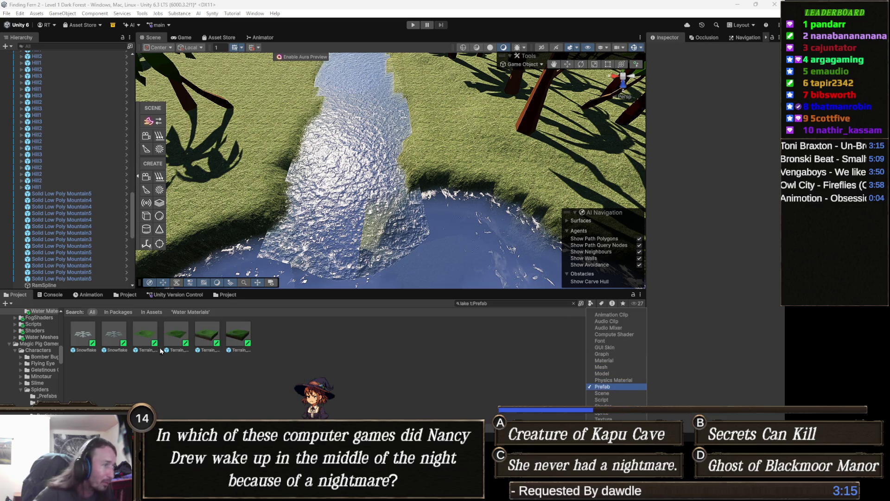
# Step: Select the Snowflake prefab and drag it into the Scene near the river mouth
pyautogui.click(232, 342)
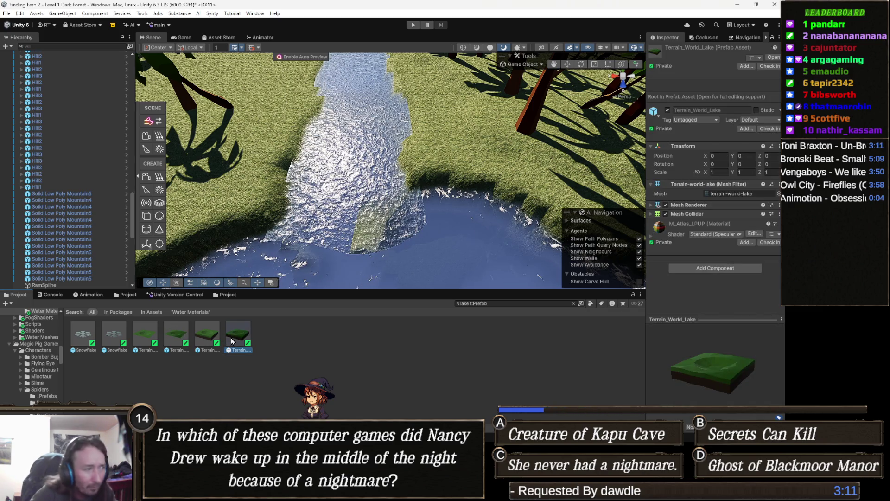
pyautogui.press('Left')
pyautogui.press('Left')
pyautogui.press('Left')
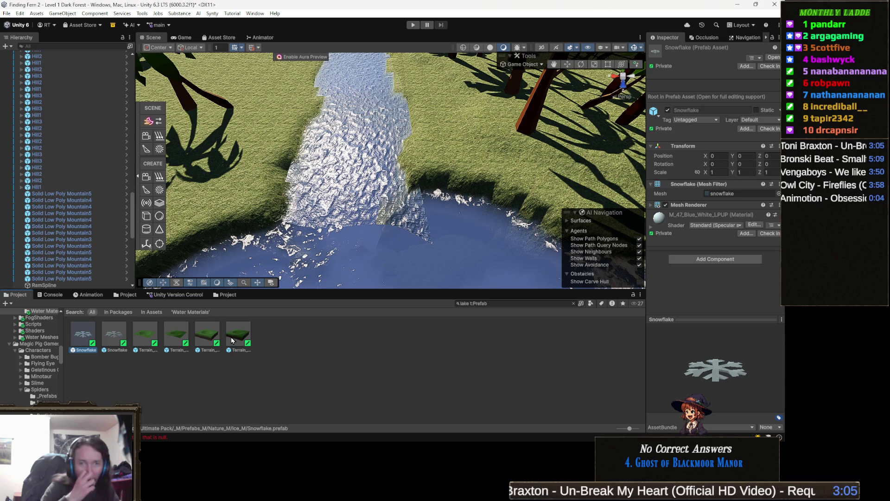
pyautogui.moveTo(250, 340)
pyautogui.mouseDown()
pyautogui.moveTo(326, 273)
pyautogui.moveTo(312, 282)
pyautogui.moveTo(317, 258)
pyautogui.moveTo(303, 254)
pyautogui.mouseUp()
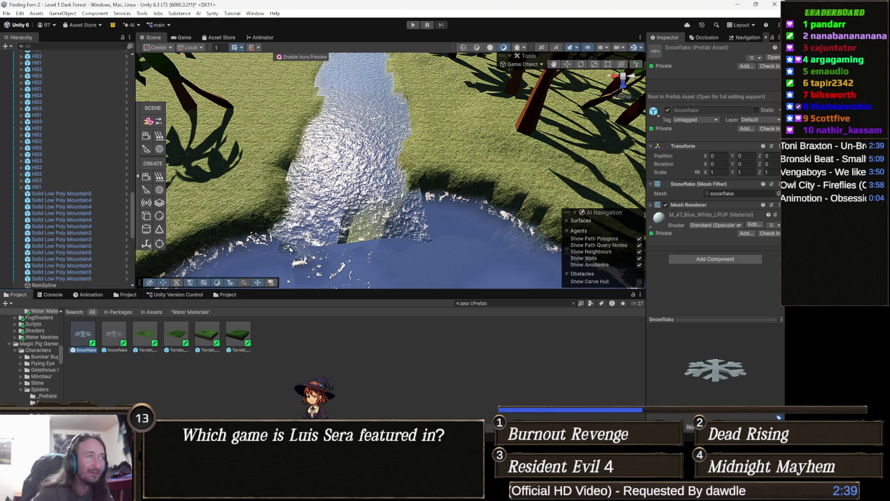
pyautogui.moveTo(400, 209); pyautogui.dragTo(394, 223)
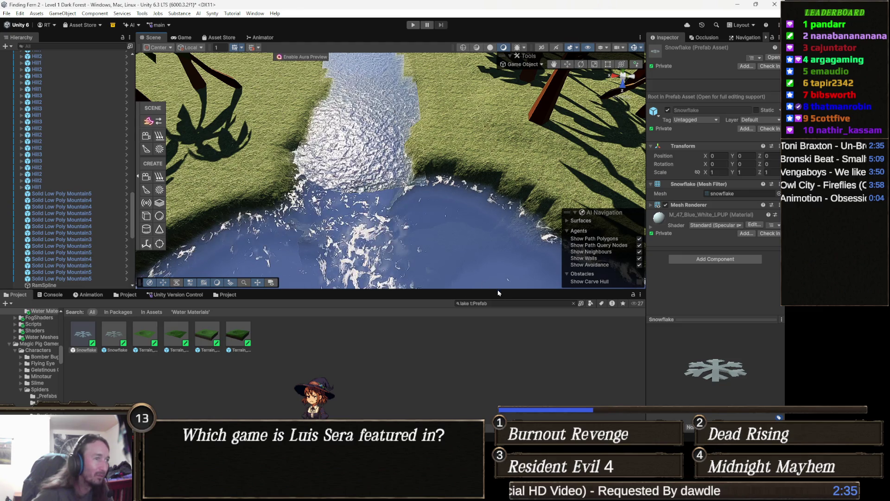
# Step: Replace the Project search with 'natureman' and open the NatureManufacture Assets folder
pyautogui.click(495, 304)
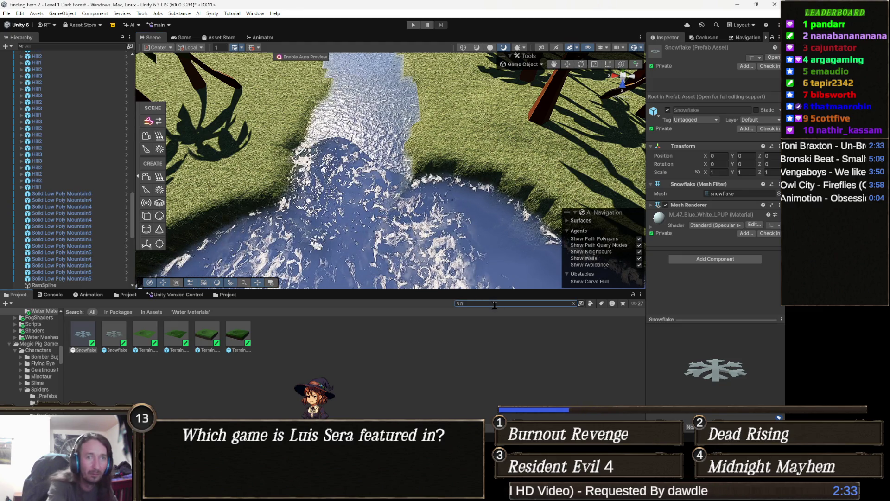
pyautogui.press('BackSpace')
pyautogui.write('na')
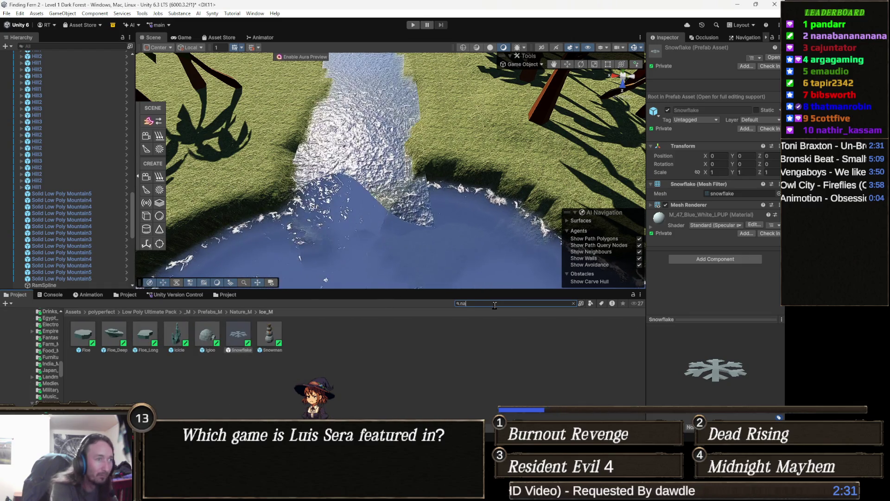
pyautogui.write('ture')
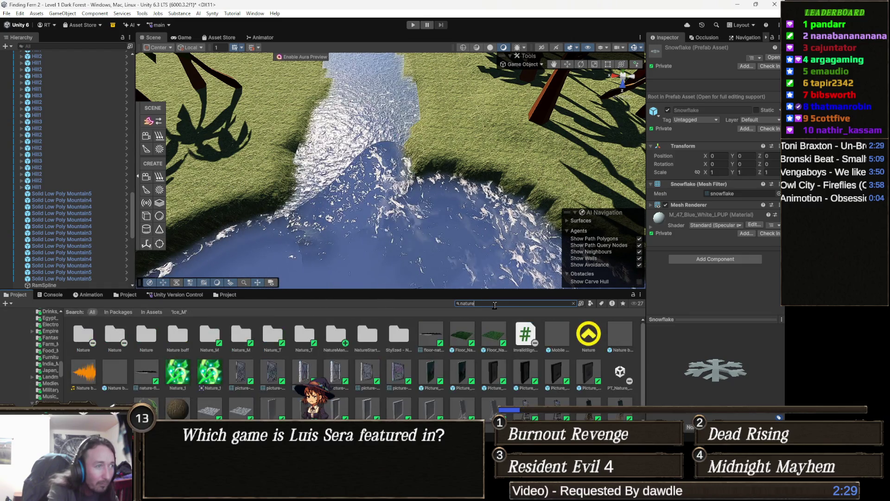
pyautogui.write('man')
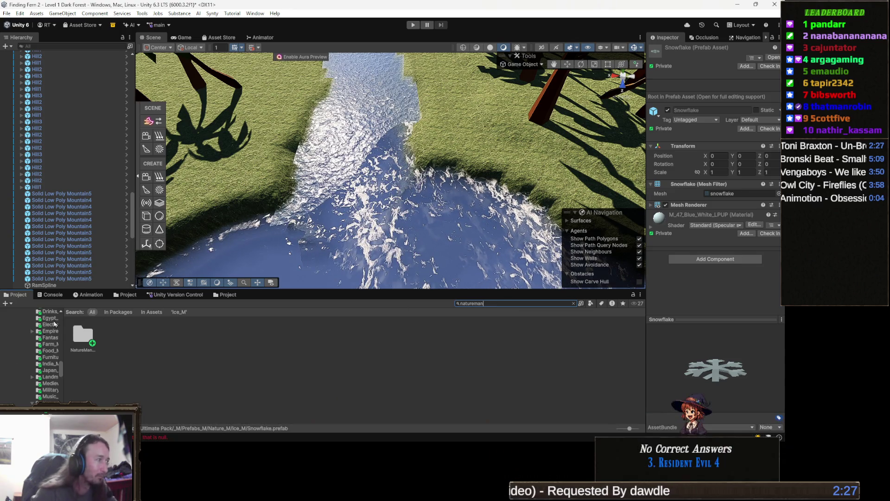
pyautogui.doubleClick(91, 336)
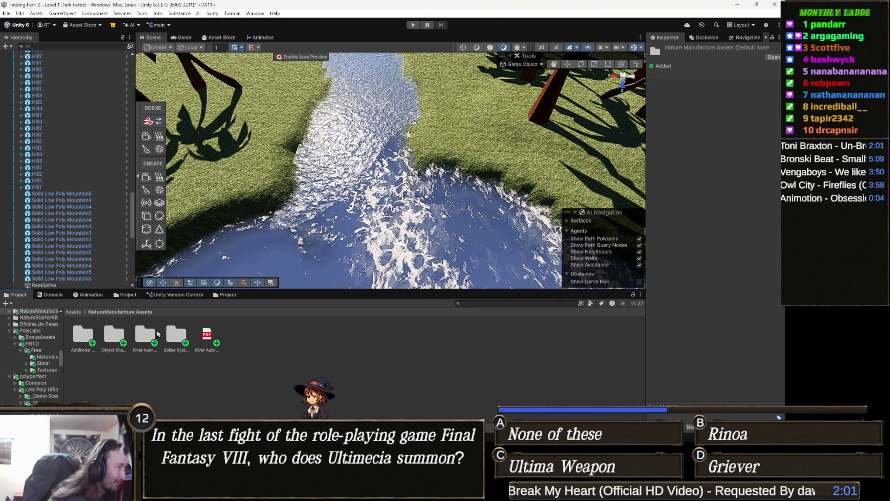
# Step: Go into River Auto Material > Demo and open the Demo Floating Island scene
pyautogui.doubleClick(147, 334)
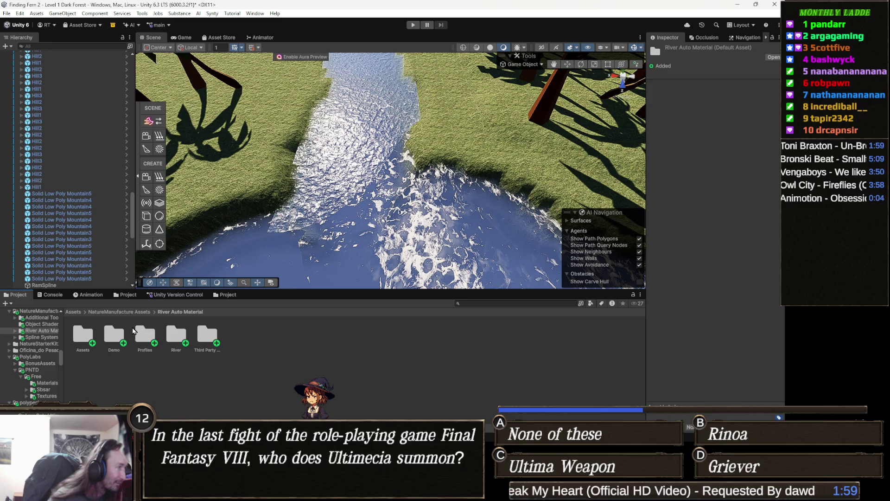
pyautogui.doubleClick(117, 334)
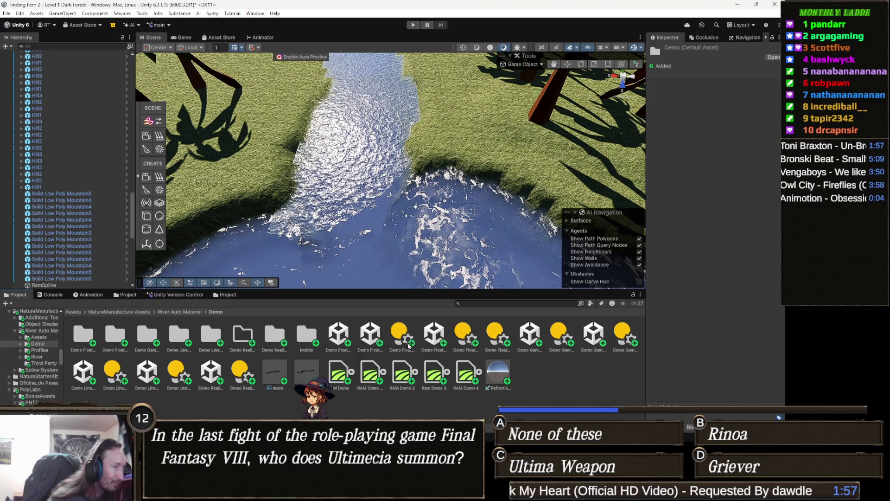
pyautogui.click(344, 335)
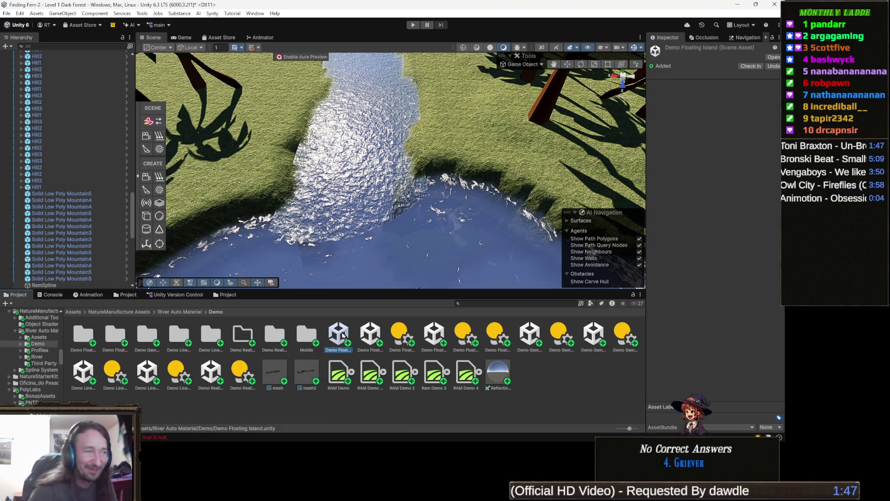
pyautogui.doubleClick(342, 333)
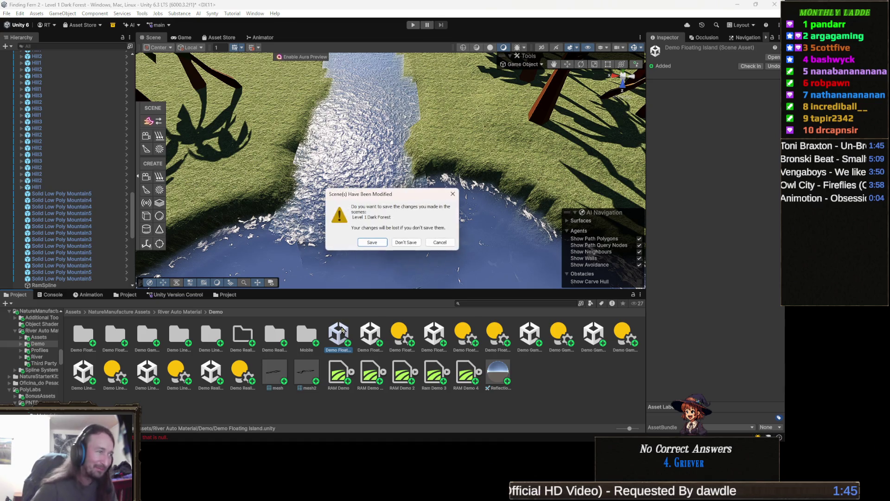
# Step: Save Level 1 Dark Forest, then frame the RamSpline river on the floating island
pyautogui.click(384, 242)
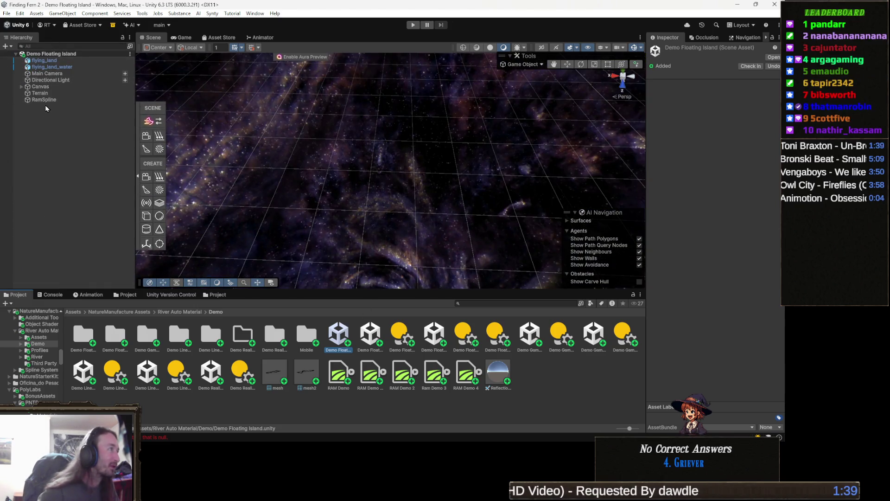
pyautogui.click(58, 94)
pyautogui.doubleClick(57, 100)
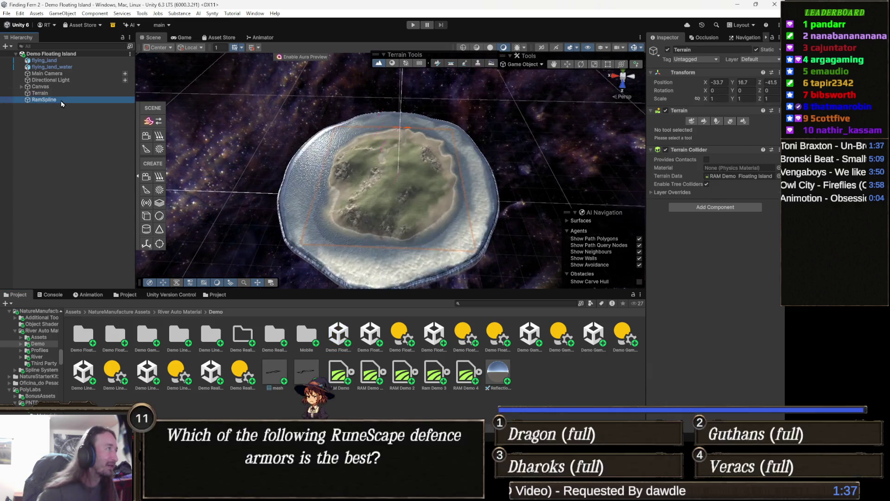
pyautogui.moveTo(280, 208)
pyautogui.mouseDown()
pyautogui.moveTo(255, 218)
pyautogui.moveTo(384, 234)
pyautogui.mouseUp()
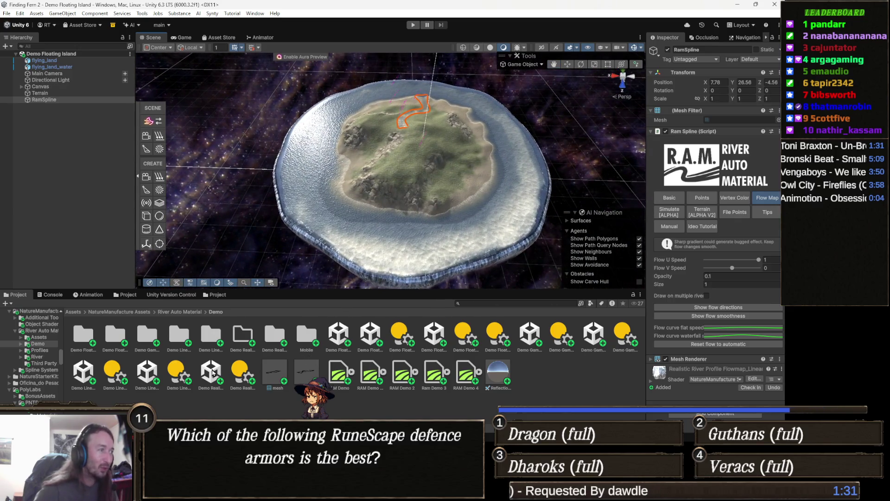
# Step: Open the Demo Floating Island Mobile and Demo Gamma Swamp scenes and look over the swamp
pyautogui.doubleClick(376, 342)
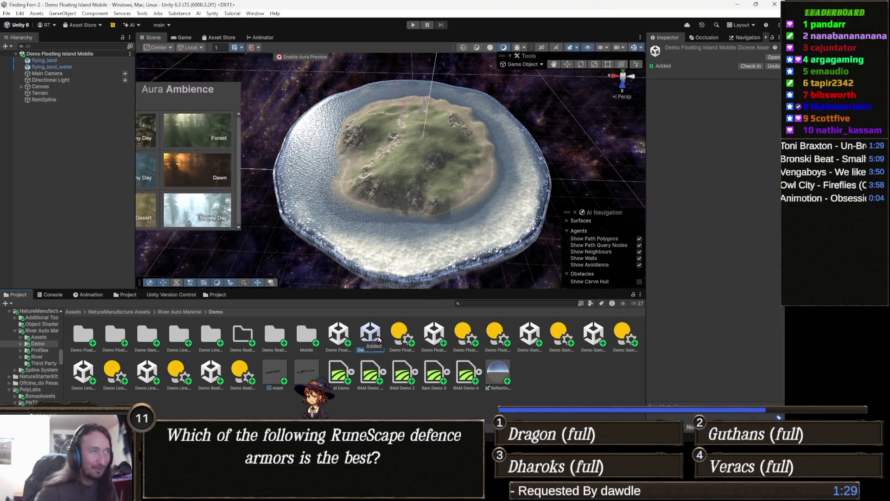
pyautogui.doubleClick(594, 333)
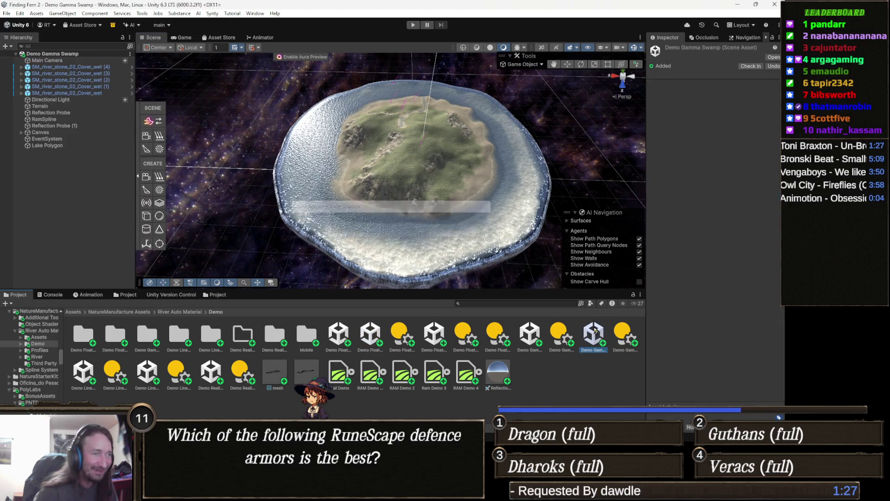
pyautogui.moveTo(325, 228)
pyautogui.mouseDown()
pyautogui.moveTo(353, 230)
pyautogui.moveTo(301, 259)
pyautogui.mouseUp()
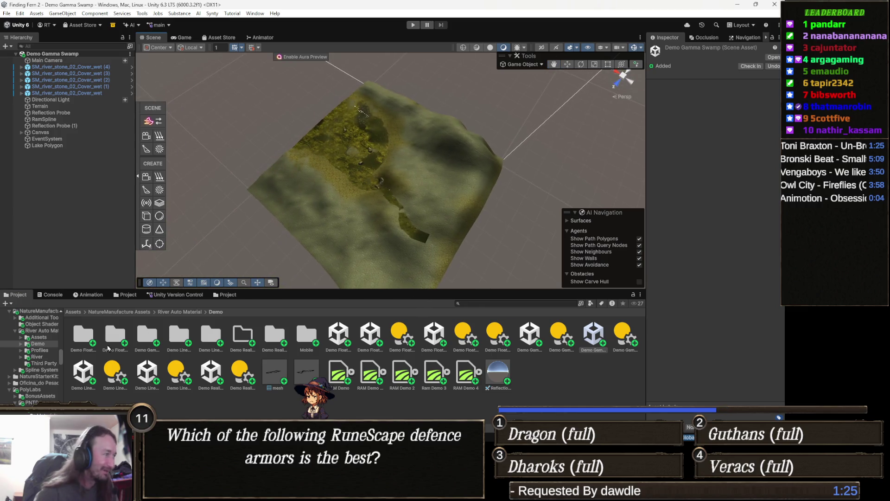
# Step: Open the Demo Linear Rendering + Road + Sea scene and select its Lake Polygon
pyautogui.doubleClick(83, 373)
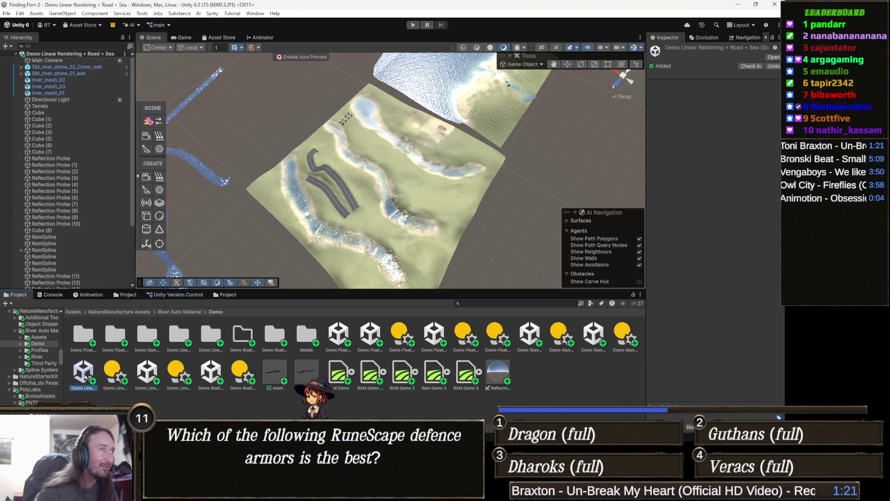
pyautogui.moveTo(343, 106)
pyautogui.mouseDown()
pyautogui.moveTo(354, 103)
pyautogui.moveTo(416, 224)
pyautogui.mouseUp()
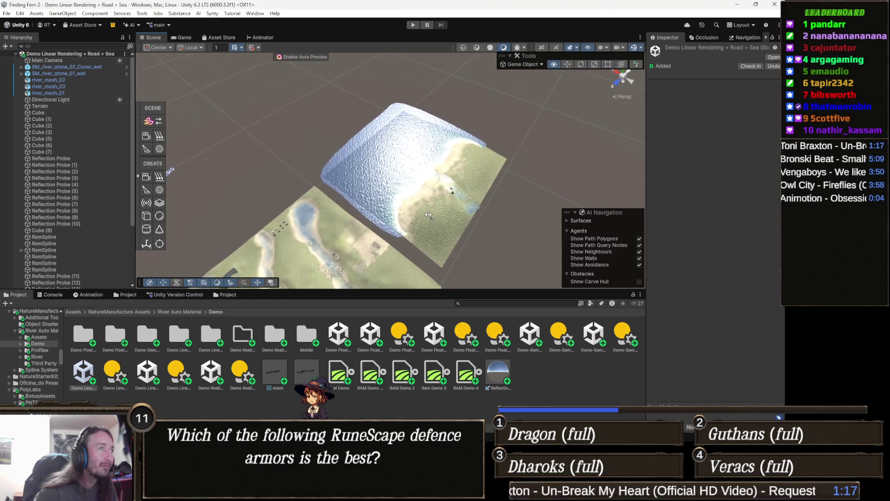
pyautogui.scroll(10, 588, 204)
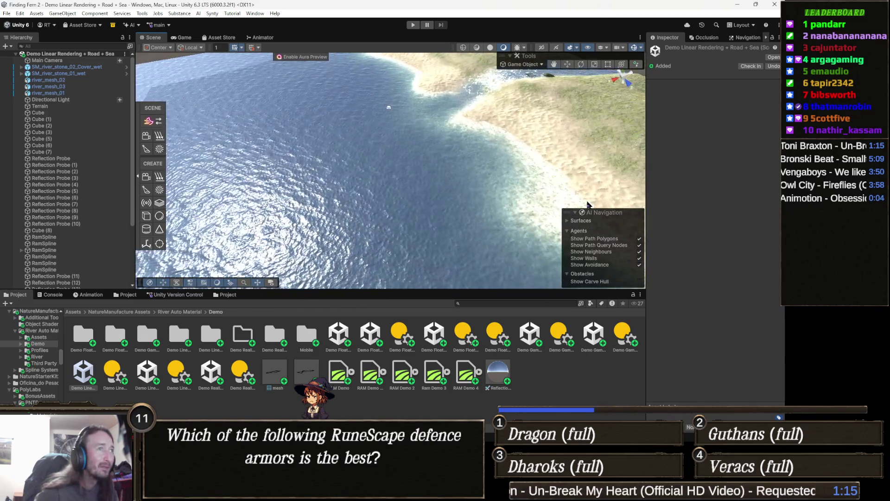
pyautogui.moveTo(588, 204); pyautogui.dragTo(574, 270)
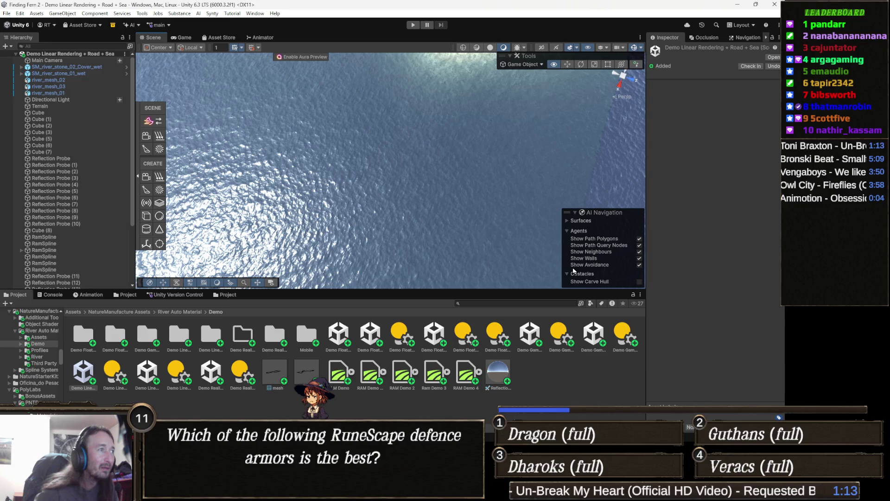
pyautogui.moveTo(574, 270)
pyautogui.mouseDown()
pyautogui.moveTo(582, 176)
pyautogui.moveTo(577, 222)
pyautogui.mouseUp()
pyautogui.click(353, 221)
# Step: Inspect the Lake Polygon's shoreline points 0–5, then return the Project browser to Assets
pyautogui.moveTo(353, 221); pyautogui.dragTo(394, 165)
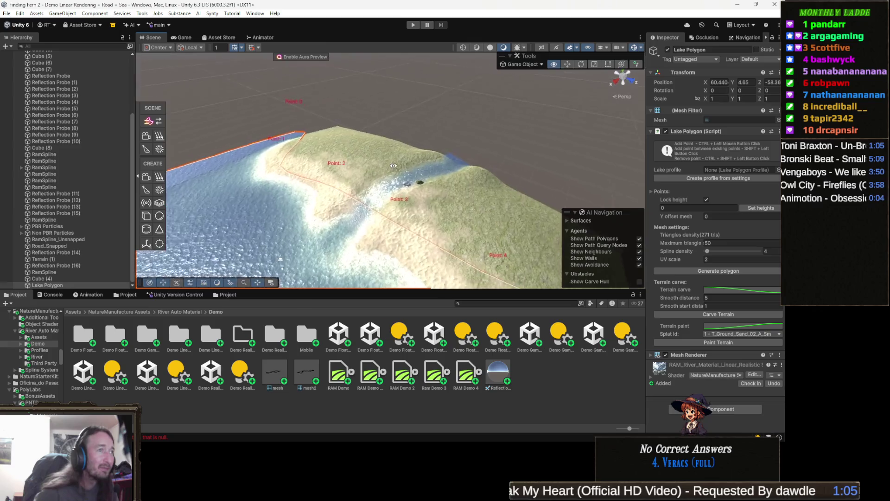
pyautogui.scroll(6, 417, 177)
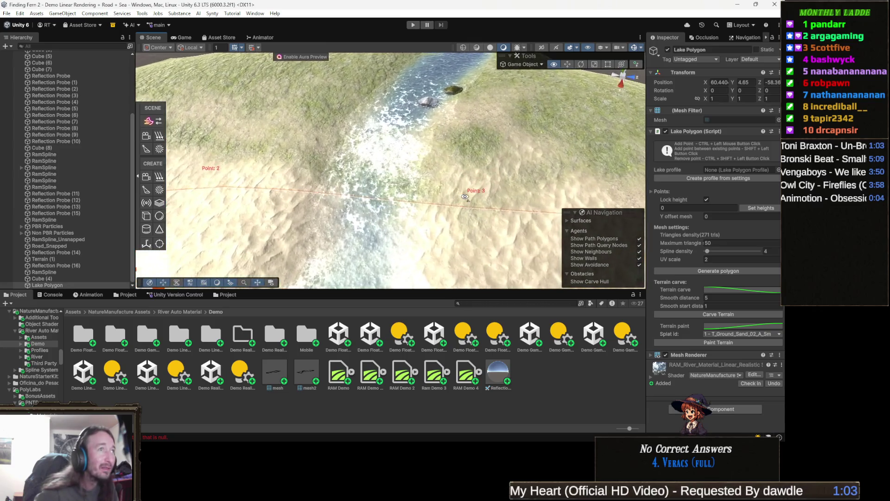
pyautogui.moveTo(466, 196)
pyautogui.mouseDown()
pyautogui.moveTo(421, 276)
pyautogui.moveTo(447, 261)
pyautogui.mouseUp()
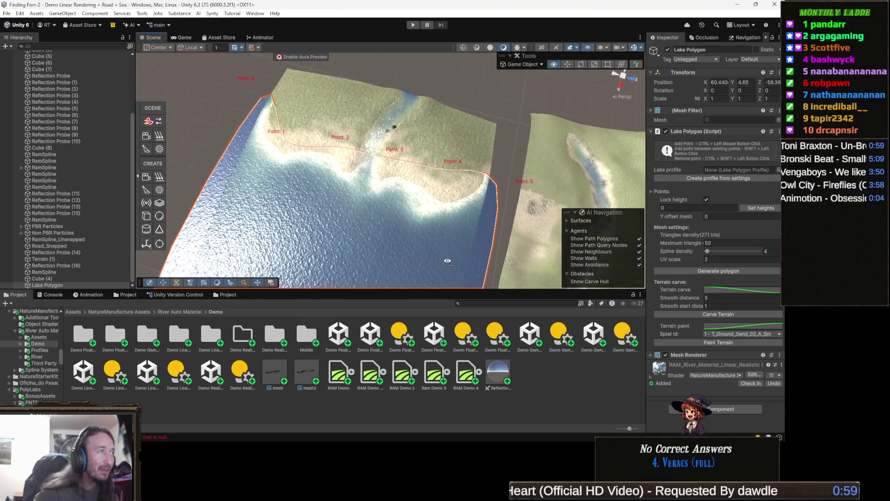
pyautogui.press('d')
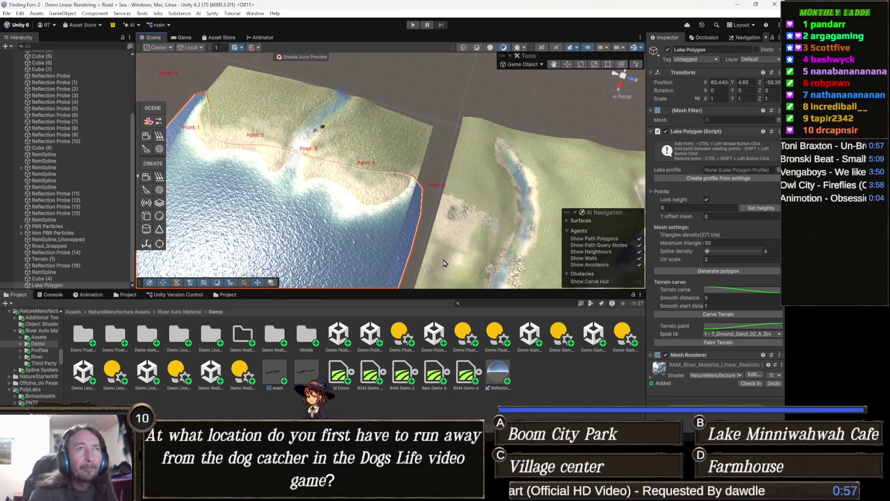
pyautogui.scroll(-2, 477, 185)
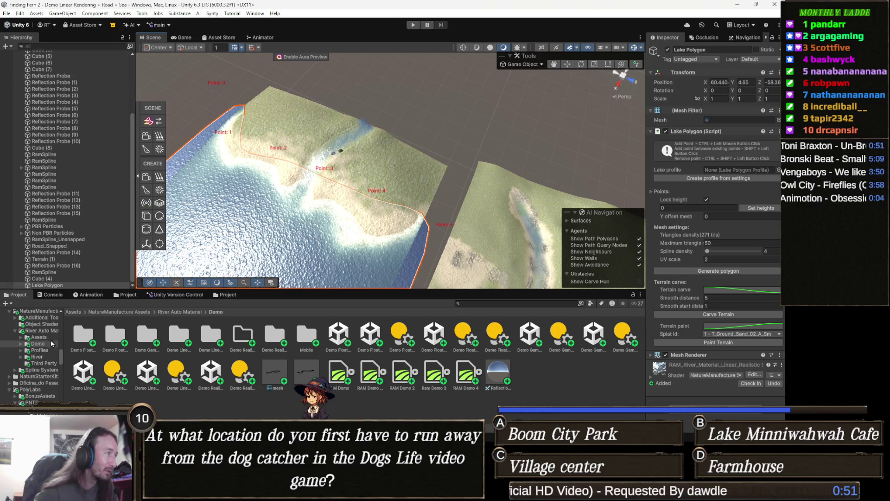
pyautogui.click(74, 312)
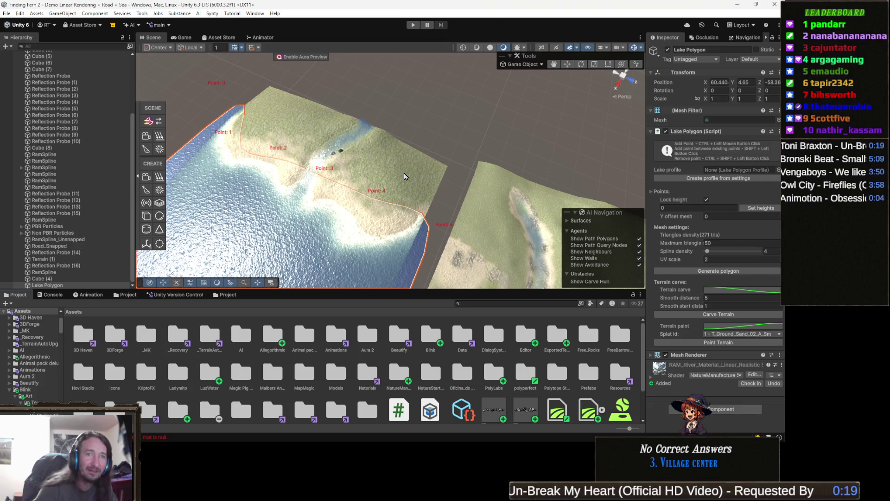
# Step: Open 1000000441.jpg from the Downloads folder in the photo viewer
pyautogui.moveTo(478, 187)
pyautogui.mouseDown()
pyautogui.moveTo(510, 187)
pyautogui.moveTo(446, 193)
pyautogui.mouseUp()
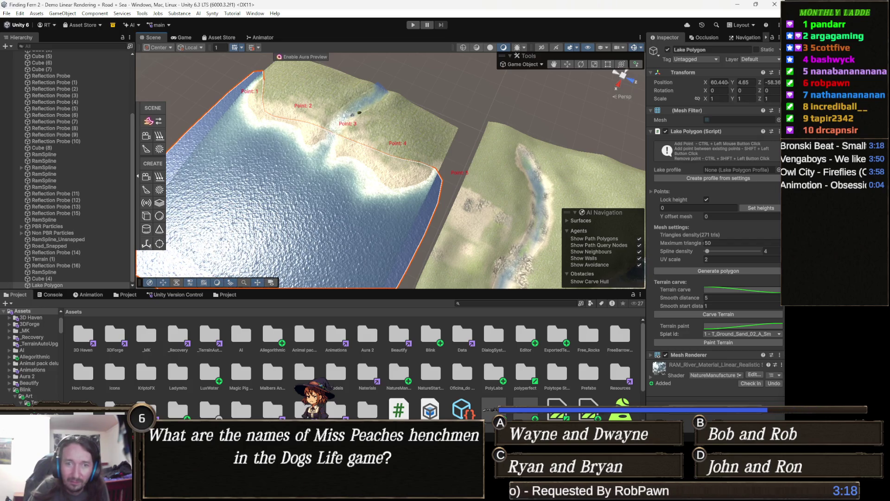
pyautogui.press('super+e')
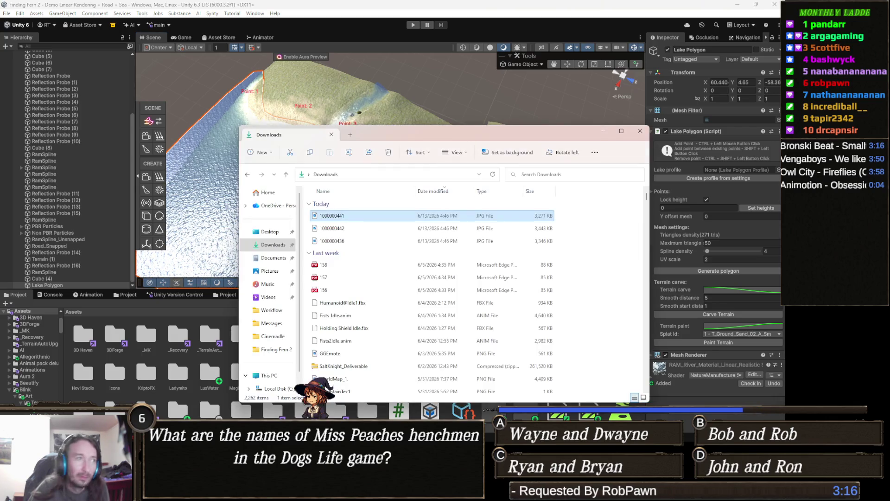
pyautogui.click(349, 215)
pyautogui.doubleClick(350, 215)
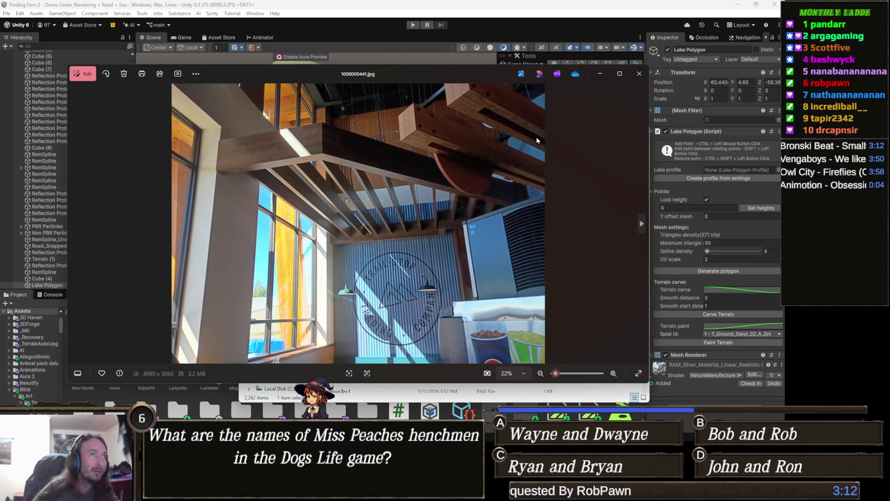
pyautogui.press('Right')
pyautogui.click(620, 73)
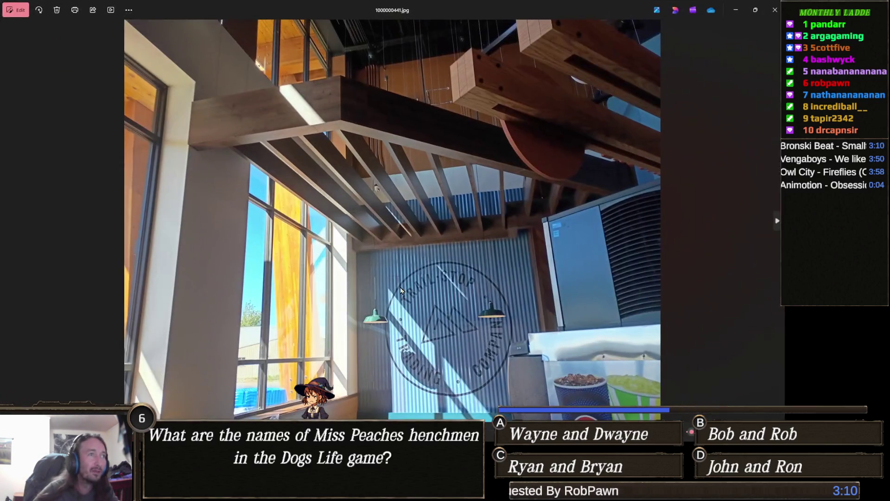
pyautogui.press('Left')
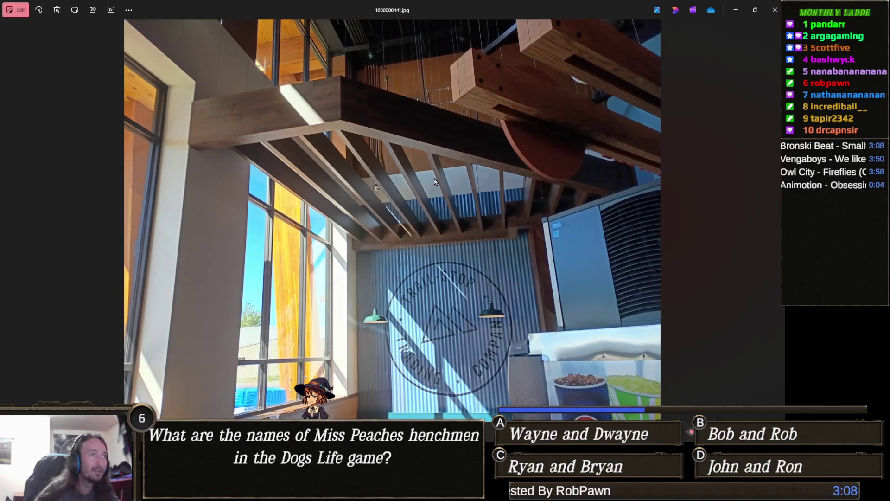
pyautogui.scroll(3, 493, 226)
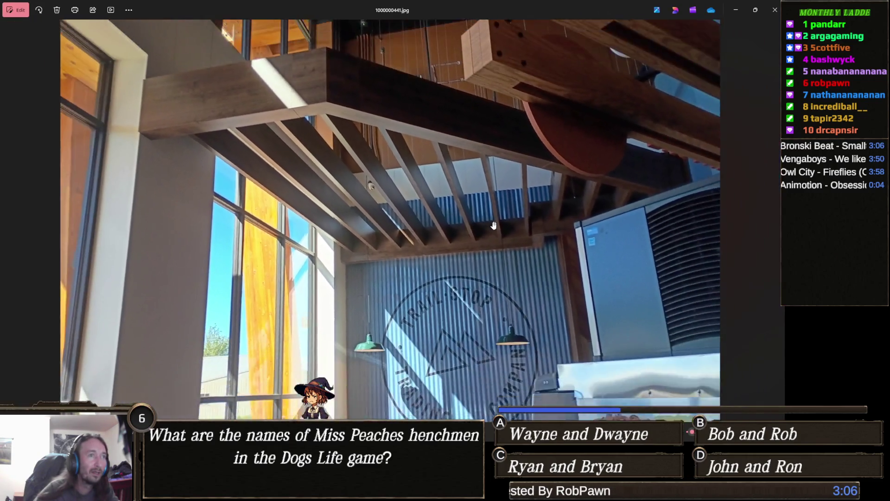
pyautogui.press('Right')
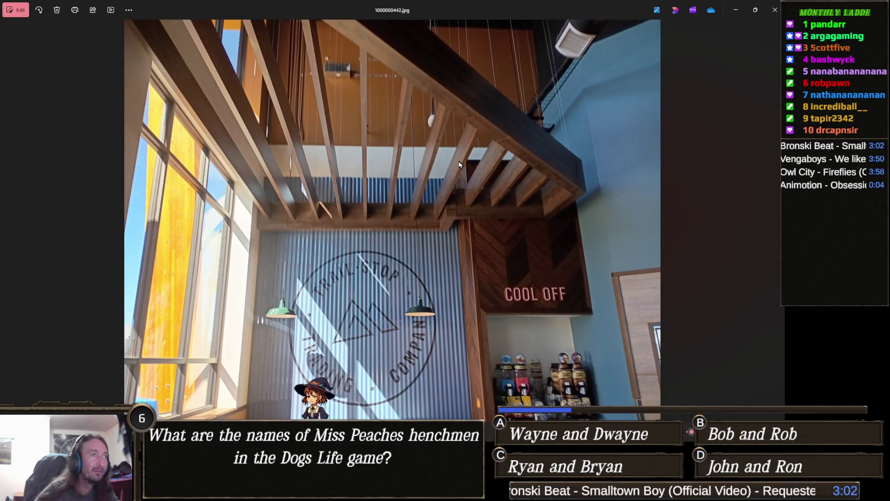
pyautogui.scroll(5, 544, 125)
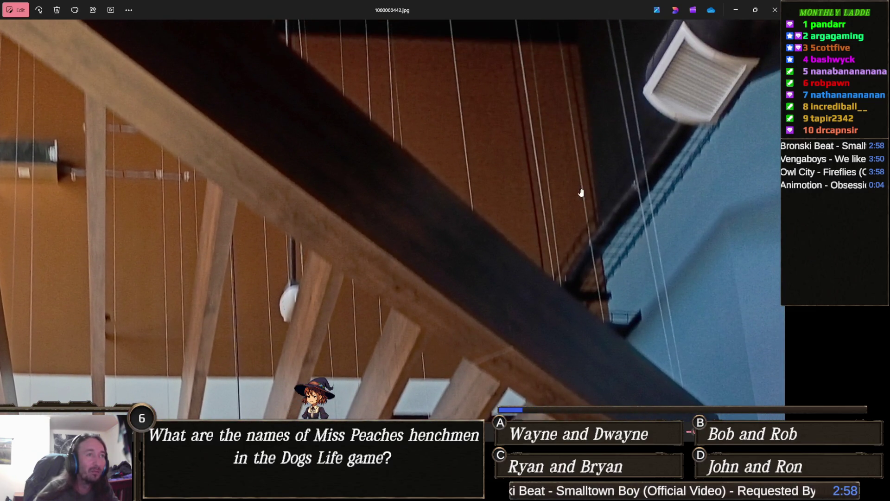
pyautogui.moveTo(259, 189); pyautogui.dragTo(339, 103)
pyautogui.scroll(-5, 334, 196)
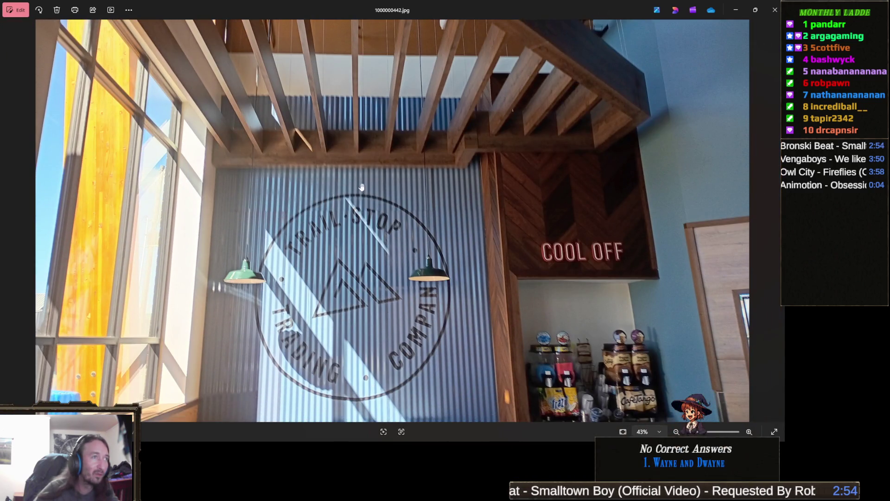
pyautogui.scroll(2, 347, 281)
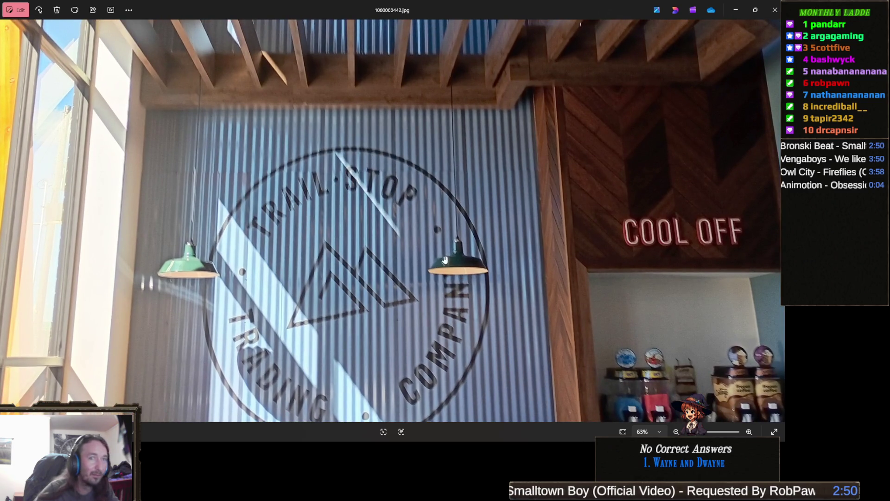
pyautogui.scroll(-3, 446, 284)
pyautogui.scroll(3, 452, 255)
pyautogui.scroll(-3, 463, 246)
pyautogui.press('Left')
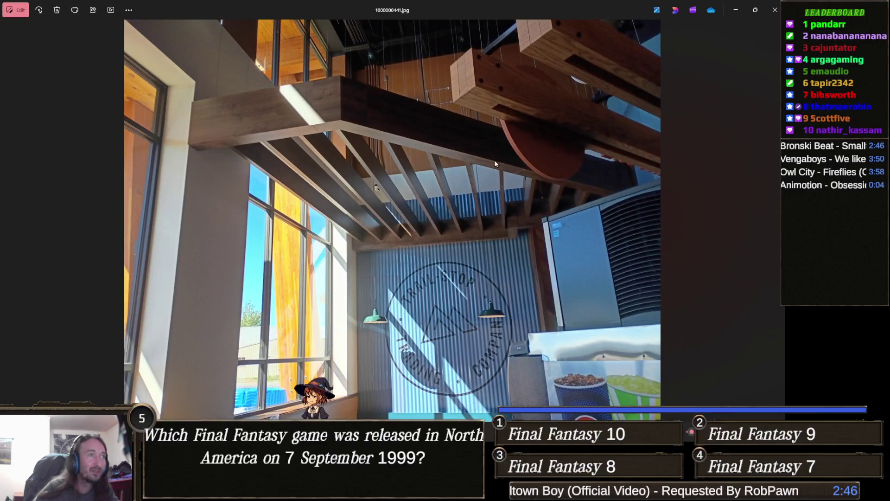
pyautogui.press('Right')
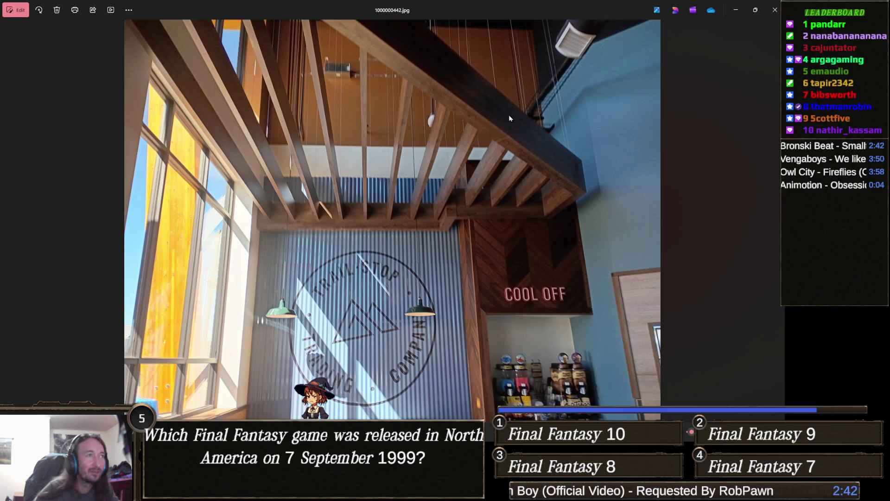
pyautogui.scroll(5, 510, 118)
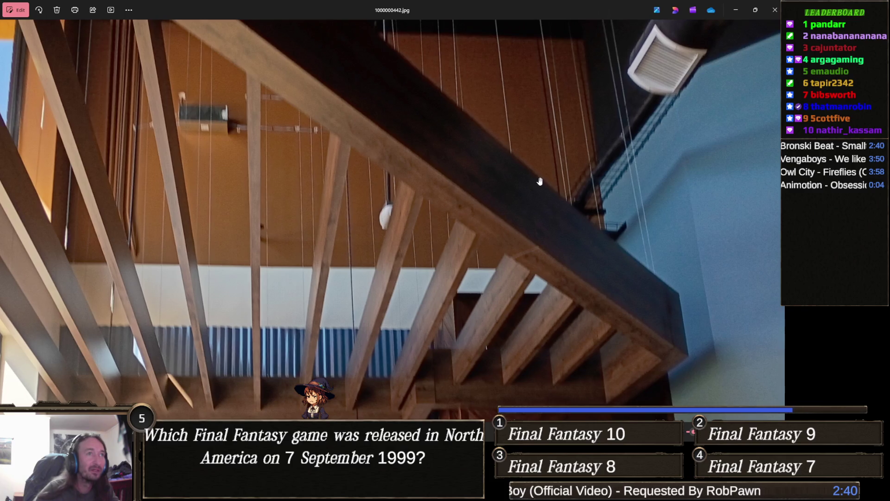
pyautogui.moveTo(532, 165); pyautogui.dragTo(485, 156)
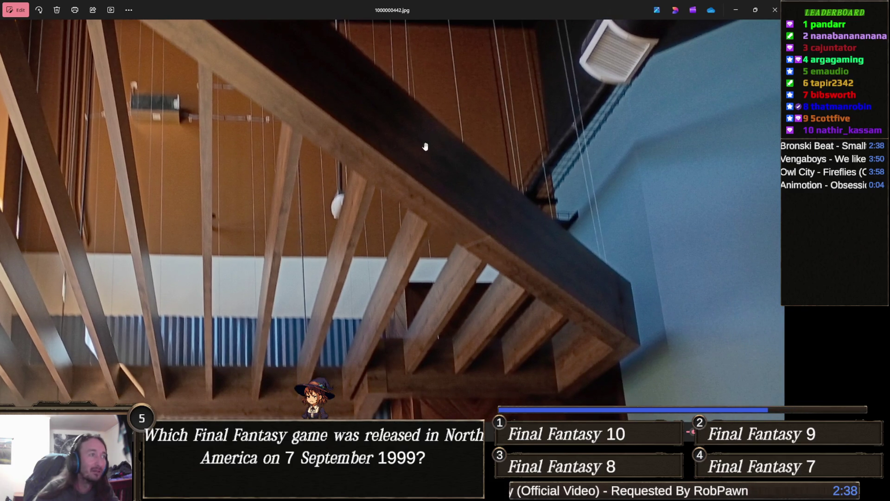
pyautogui.moveTo(349, 173); pyautogui.dragTo(512, 123)
pyautogui.scroll(-2, 455, 167)
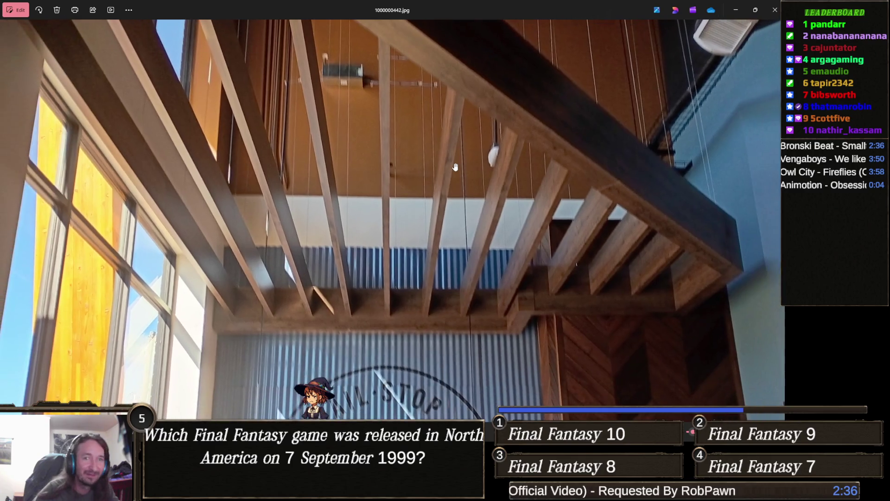
pyautogui.scroll(-4, 456, 167)
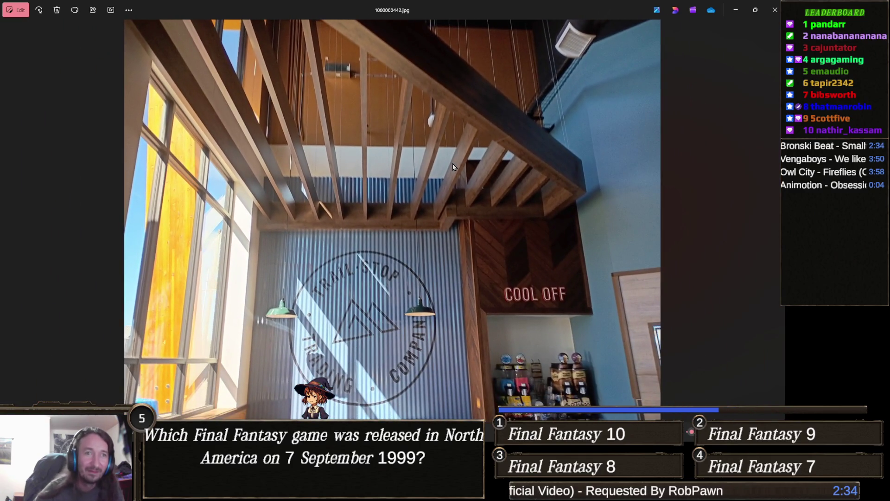
pyautogui.press('Left')
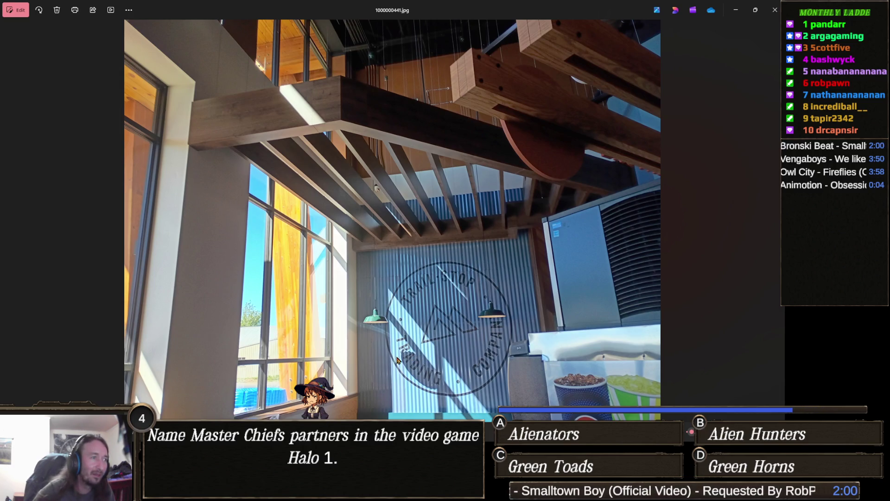
# Step: Zoom into the logo wall of the current photo, then zoom back out
pyautogui.scroll(3, 389, 362)
pyautogui.scroll(2, 382, 367)
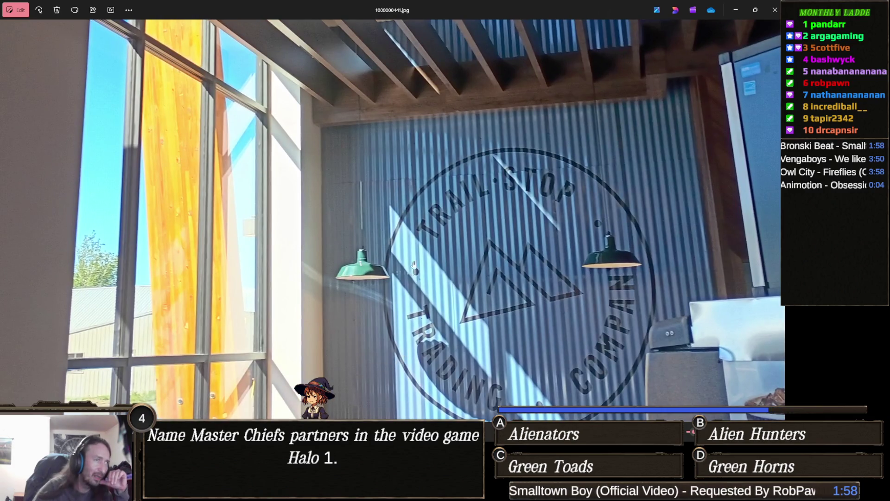
pyautogui.moveTo(418, 339); pyautogui.dragTo(376, 314)
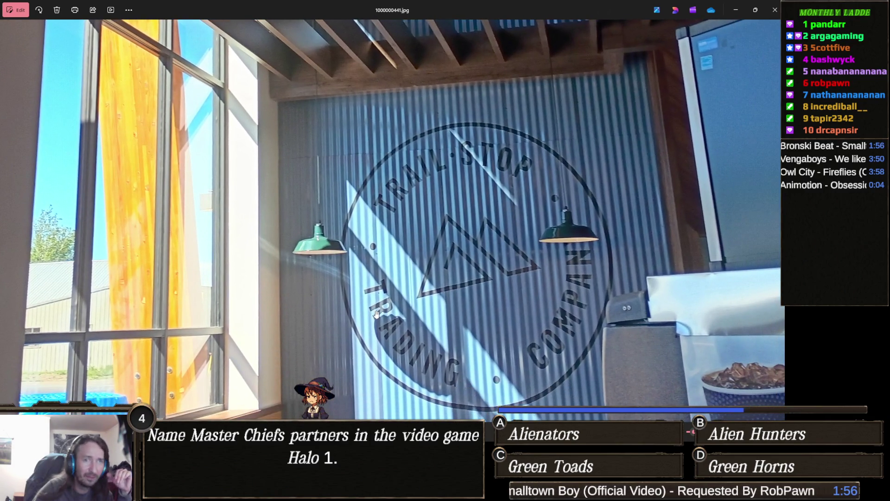
pyautogui.scroll(-4, 376, 315)
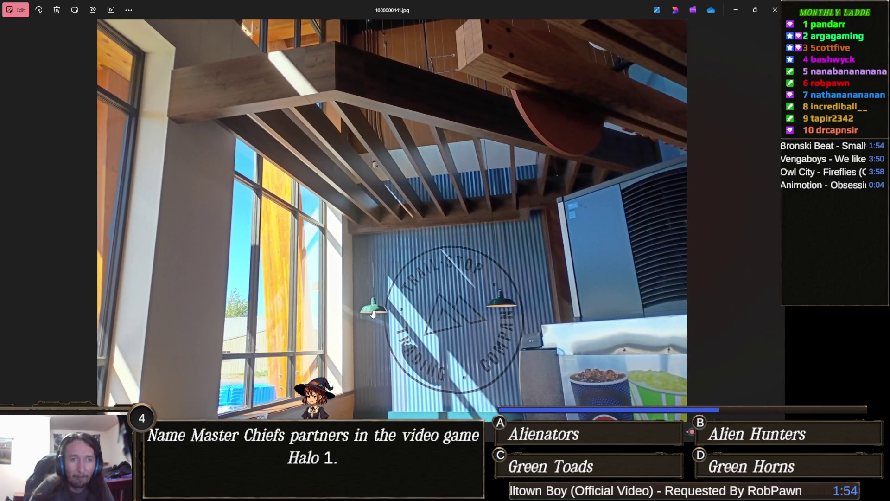
pyautogui.scroll(-2, 373, 314)
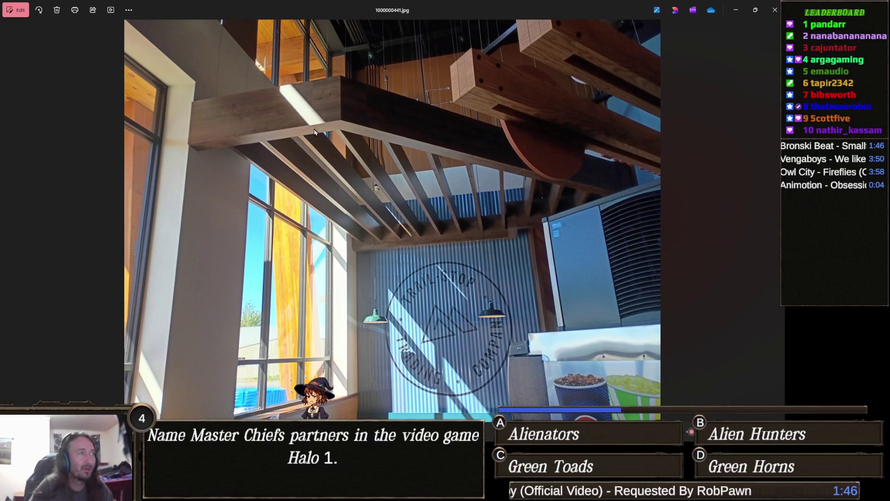
# Step: Examine the next photo's COOL OFF wall, chevron wood and crisscrossing beams, then go back
pyautogui.press('Right')
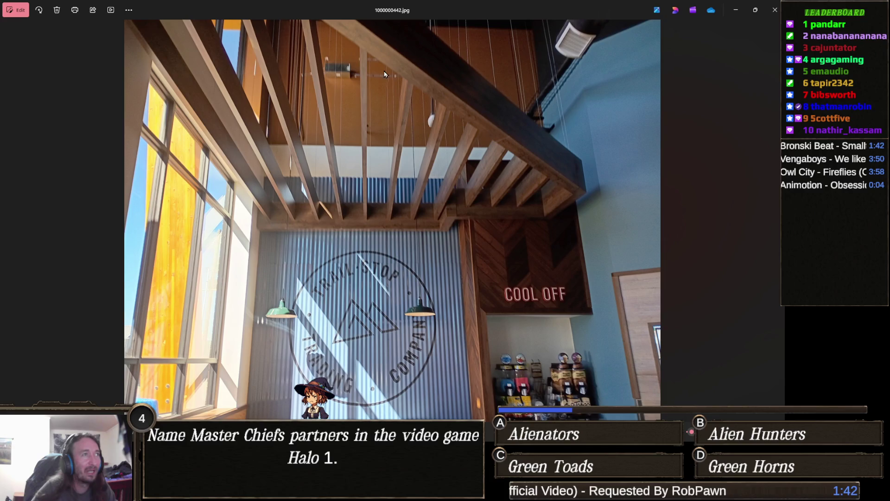
pyautogui.scroll(5, 479, 101)
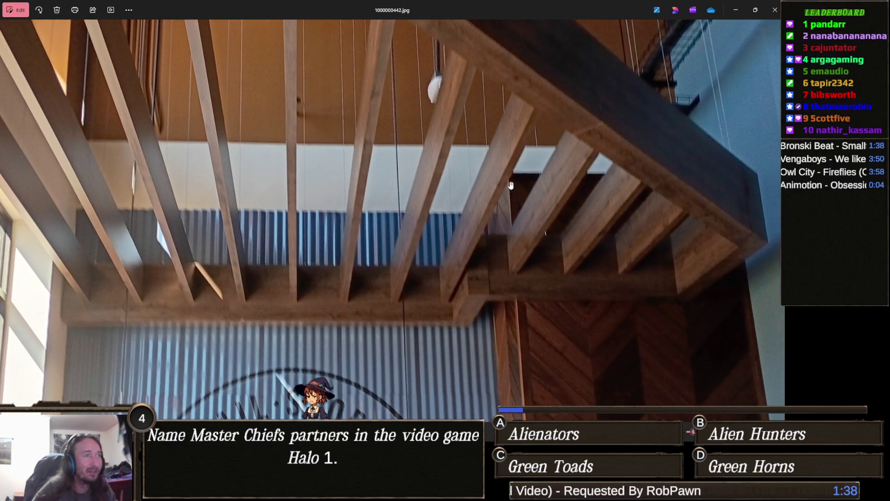
pyautogui.moveTo(528, 257)
pyautogui.mouseDown()
pyautogui.moveTo(507, 318)
pyautogui.moveTo(440, 288)
pyautogui.moveTo(507, 232)
pyautogui.mouseUp()
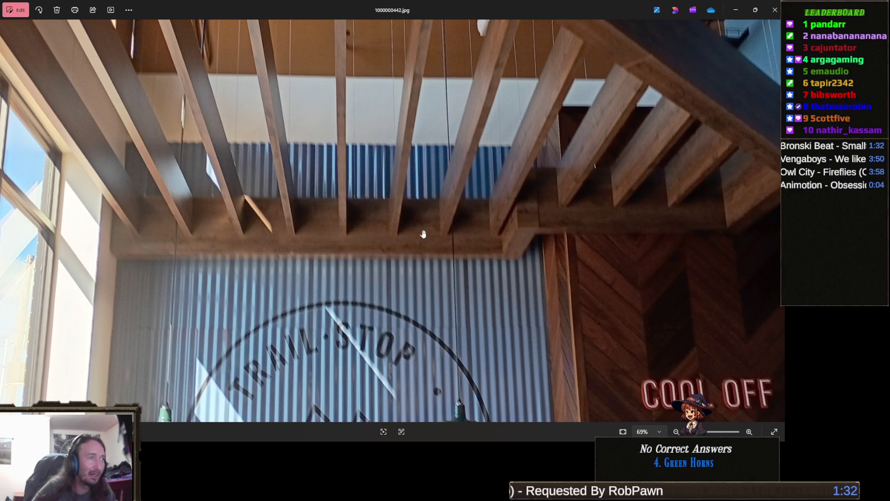
pyautogui.moveTo(405, 241); pyautogui.dragTo(348, 252)
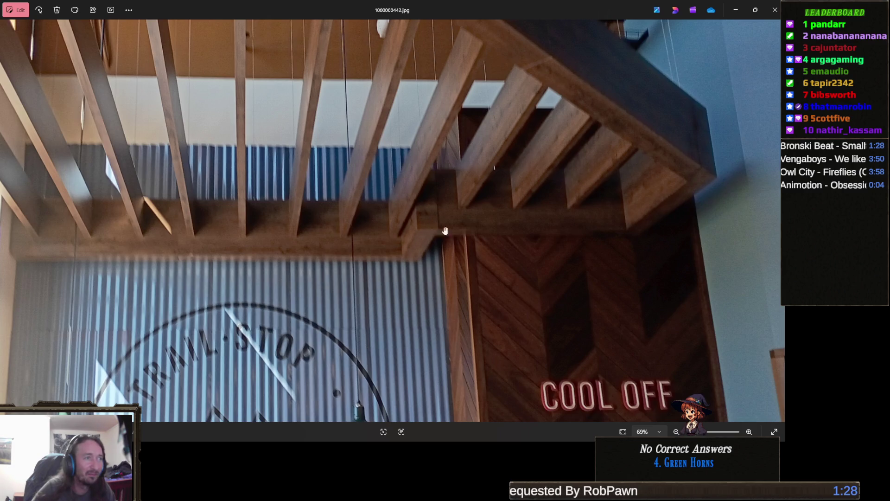
pyautogui.moveTo(501, 246); pyautogui.dragTo(389, 253)
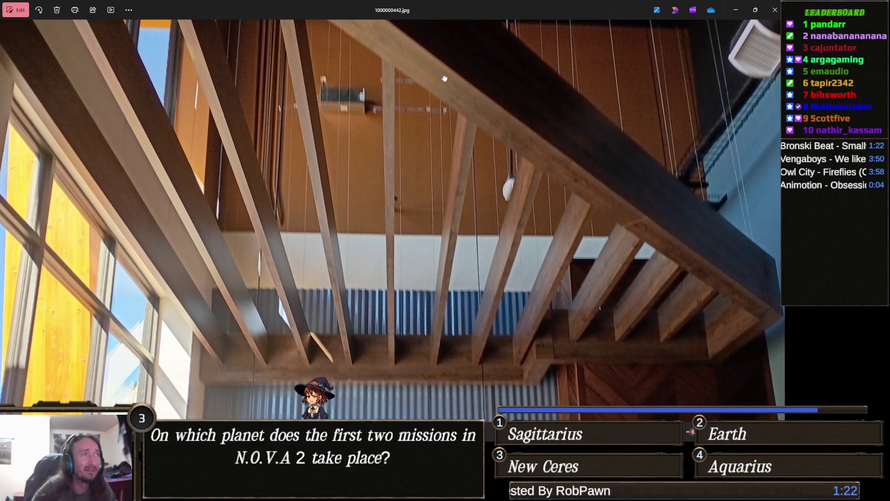
pyautogui.press('Left')
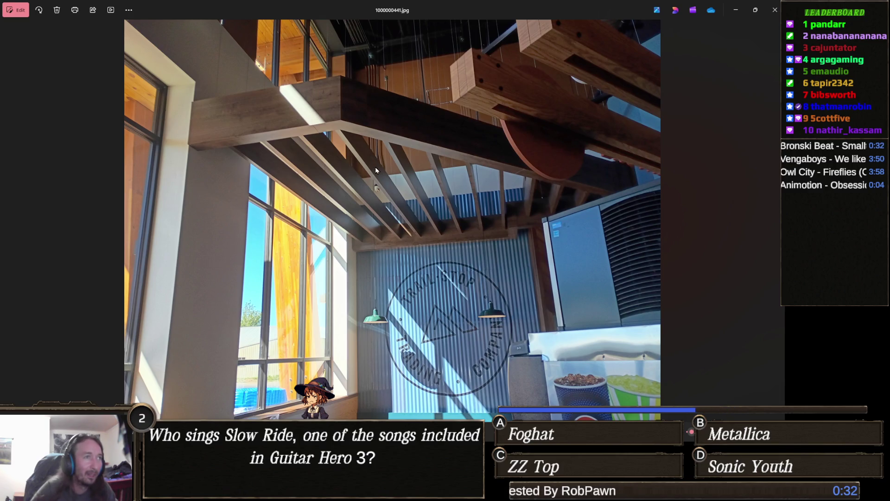
pyautogui.scroll(3, 376, 170)
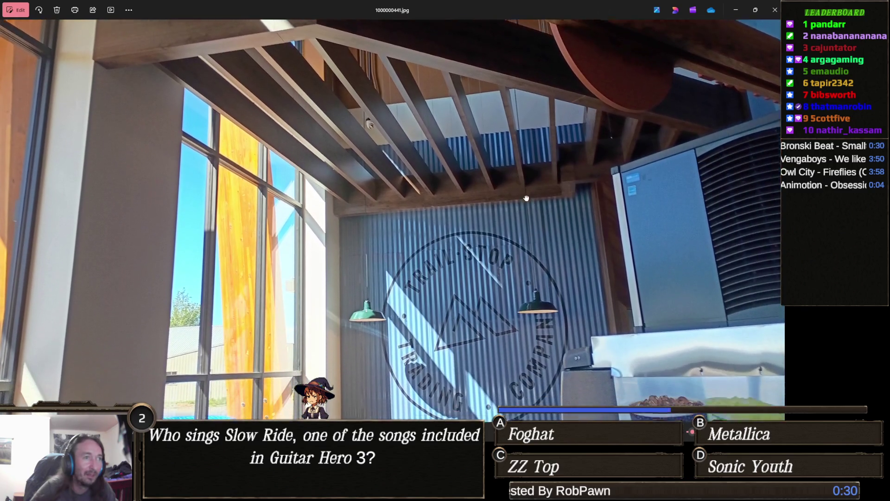
pyautogui.scroll(-3, 569, 235)
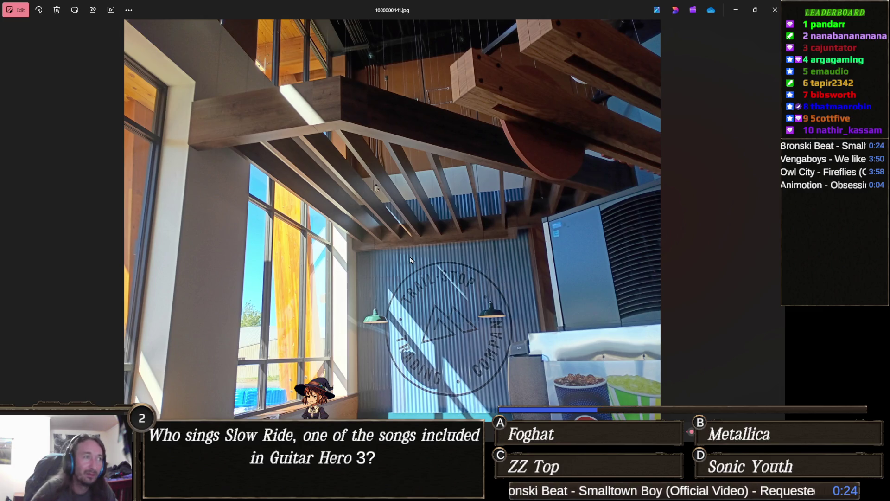
pyautogui.scroll(1, 410, 260)
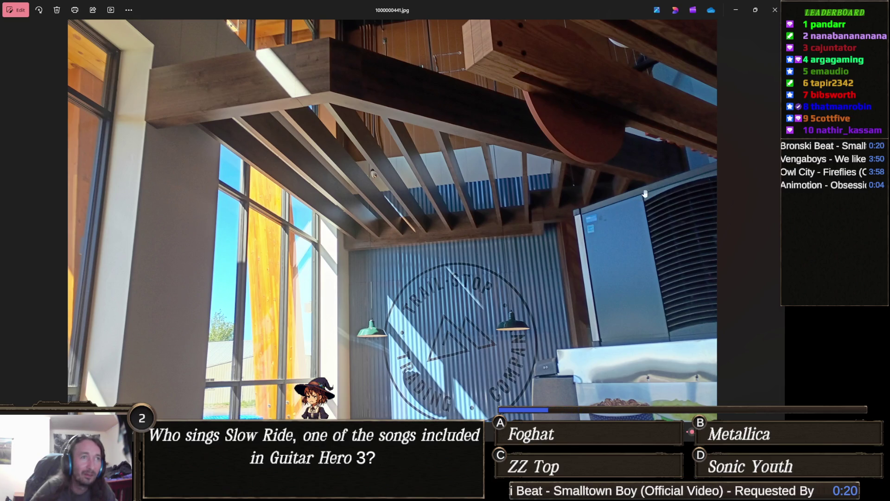
pyautogui.scroll(1, 662, 171)
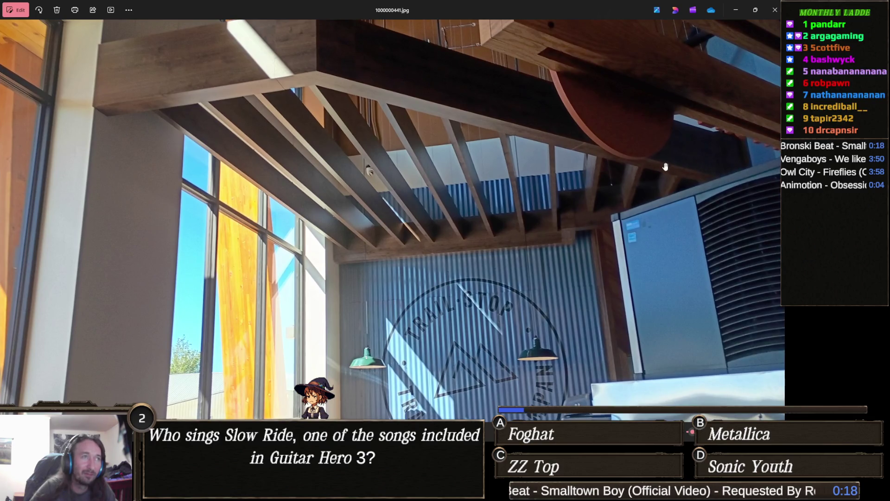
pyautogui.scroll(-2, 525, 271)
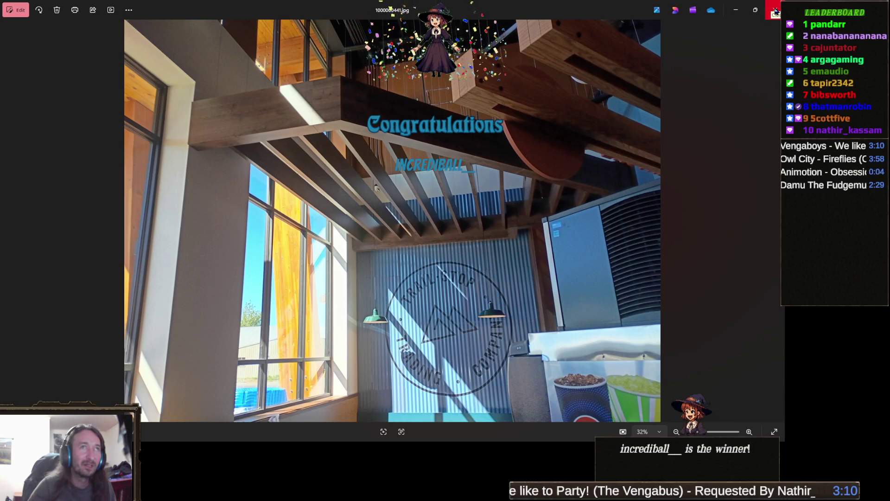
# Step: Close the photo viewer and minimize the Downloads window to reveal the Unity scene
pyautogui.click(777, 6)
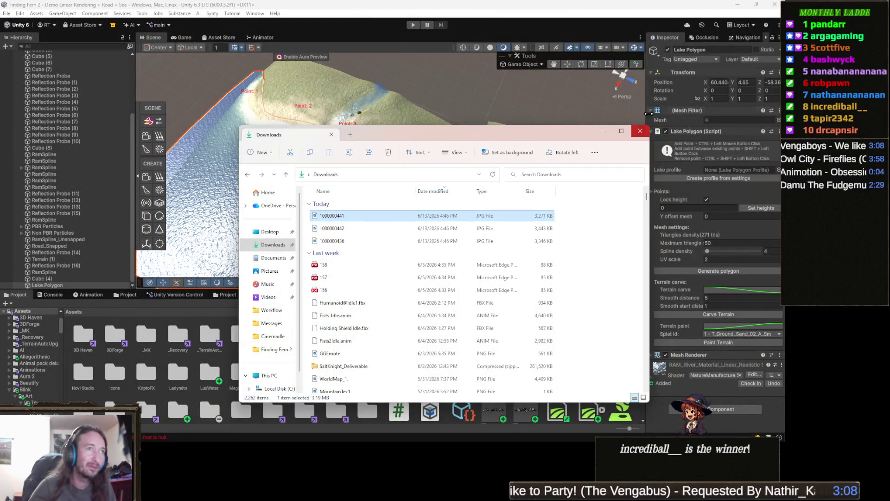
pyautogui.click(600, 136)
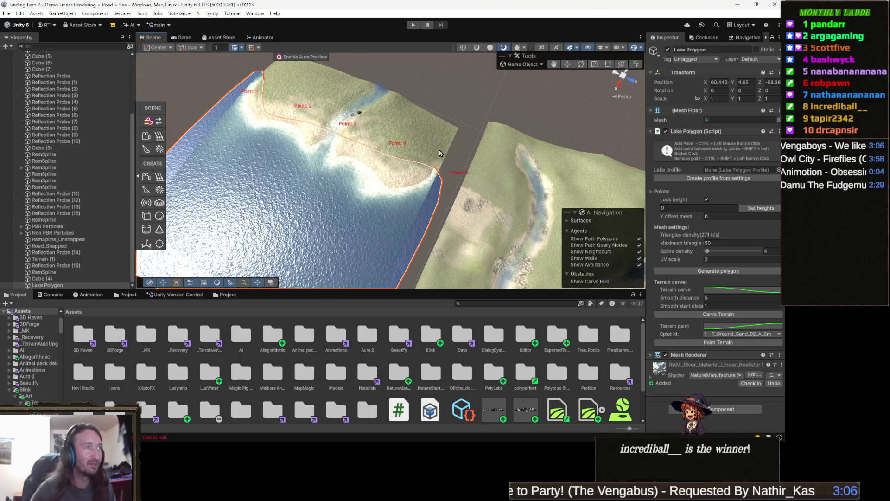
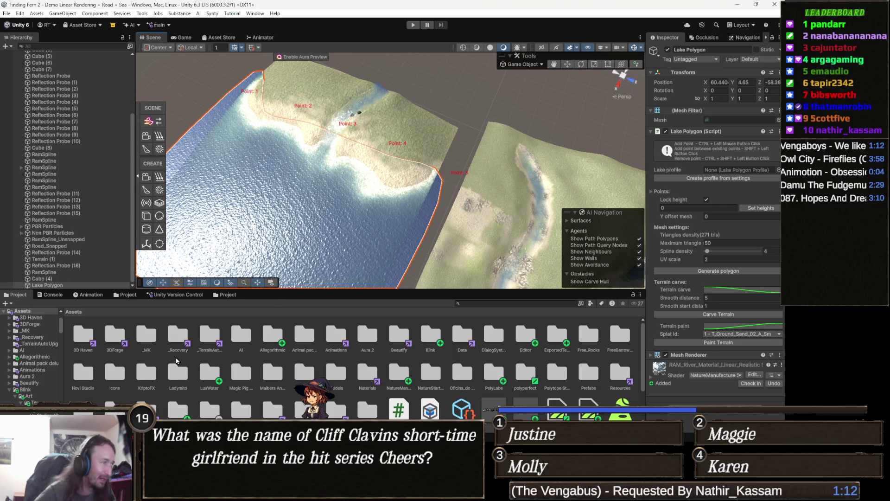
# Step: Browse back from Scripts to Assets > Scenes > Levels and load the Level 1 Dark Forest scene
pyautogui.scroll(-2, 207, 372)
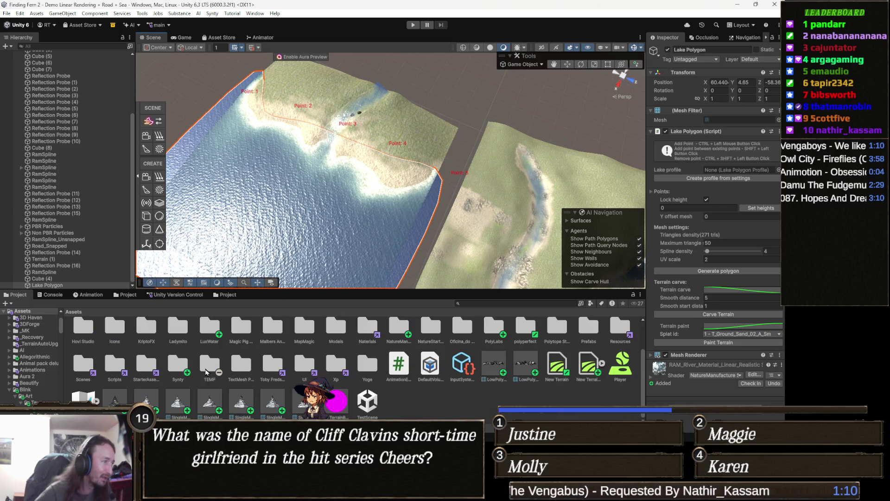
pyautogui.doubleClick(121, 369)
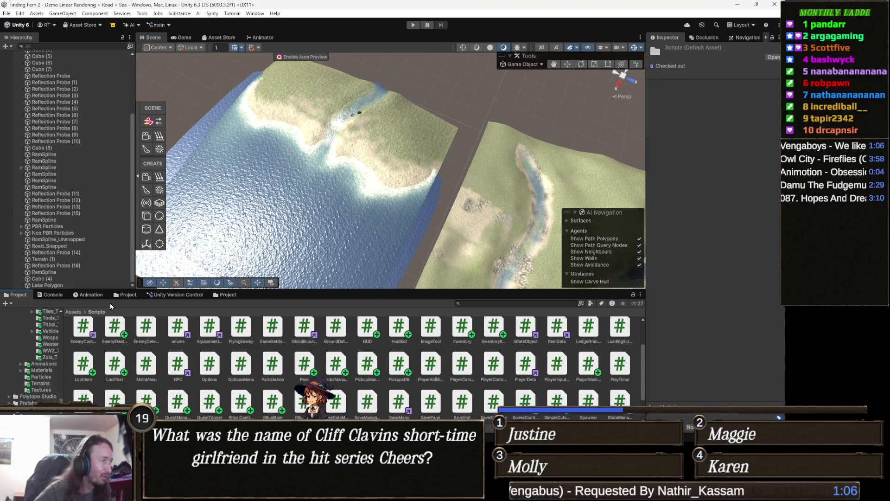
pyautogui.click(73, 311)
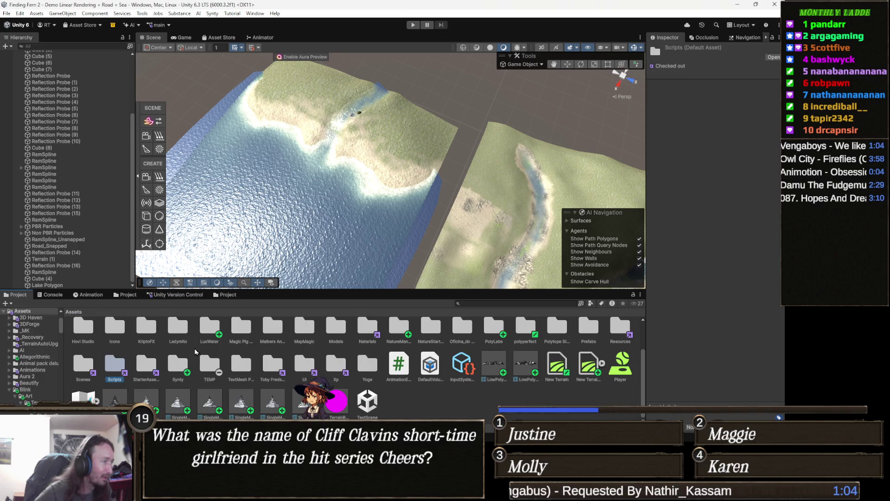
pyautogui.doubleClick(88, 365)
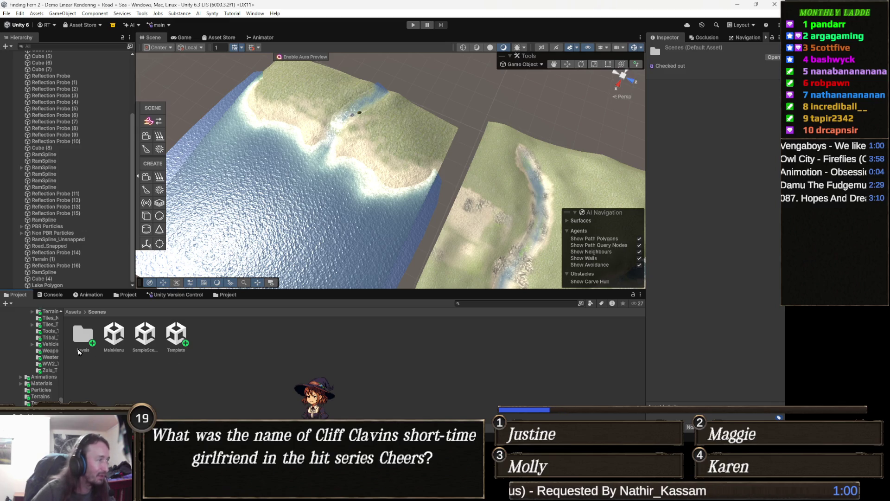
pyautogui.doubleClick(82, 335)
pyautogui.doubleClick(83, 334)
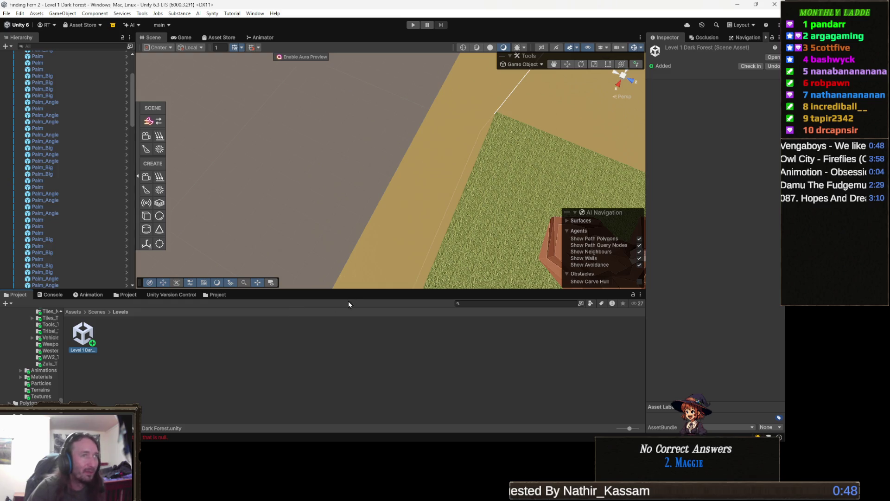
# Step: Pan, orbit and zoom the Scene view until the grassy river plot and lake fill the view
pyautogui.moveTo(437, 193); pyautogui.dragTo(249, 152)
pyautogui.scroll(-10, 454, 251)
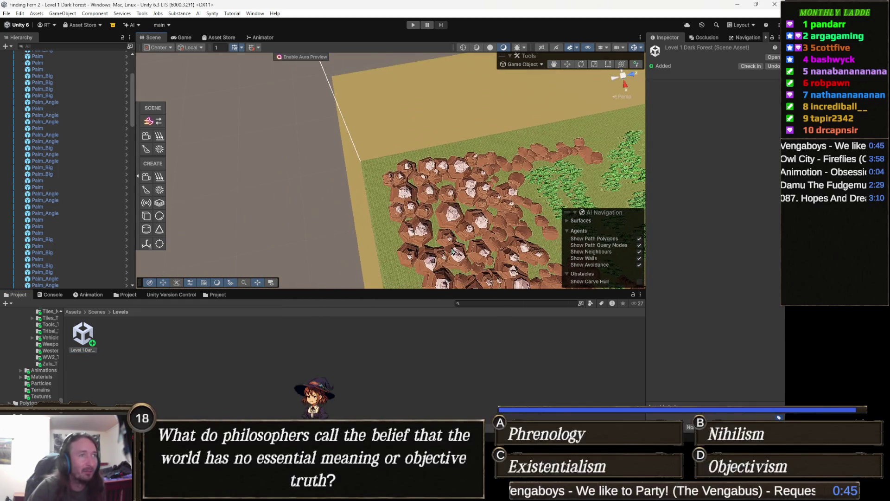
pyautogui.moveTo(454, 251); pyautogui.dragTo(282, 174)
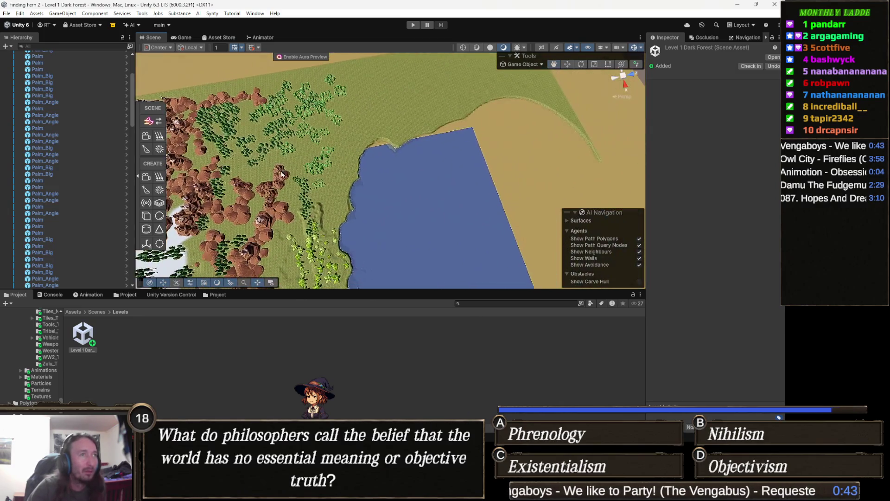
pyautogui.moveTo(461, 223); pyautogui.dragTo(384, 221)
pyautogui.scroll(10, 251, 227)
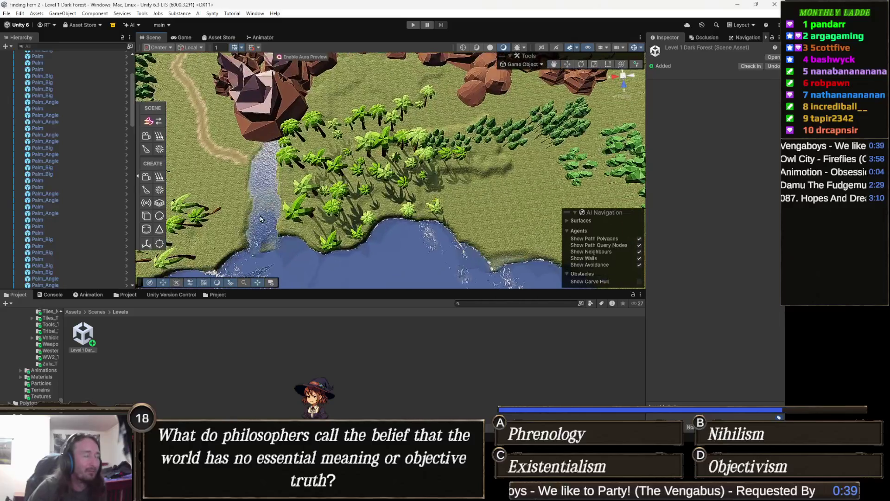
pyautogui.scroll(10, 421, 218)
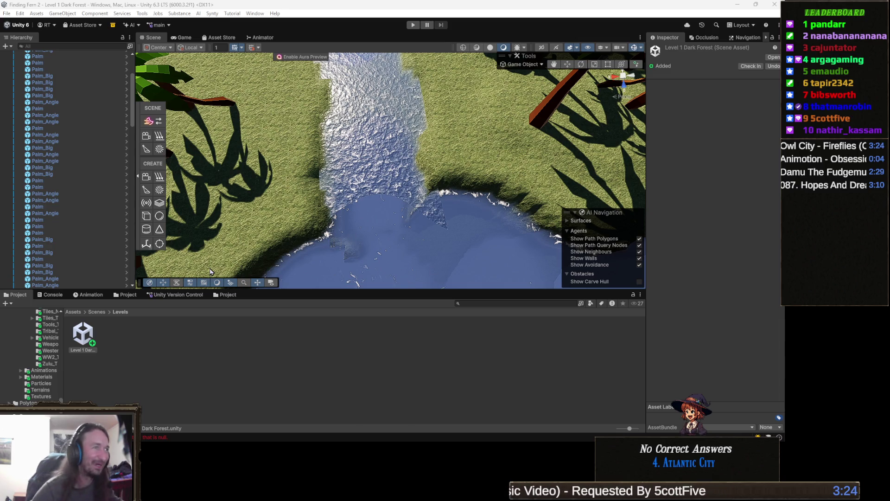
pyautogui.scroll(5, 67, 179)
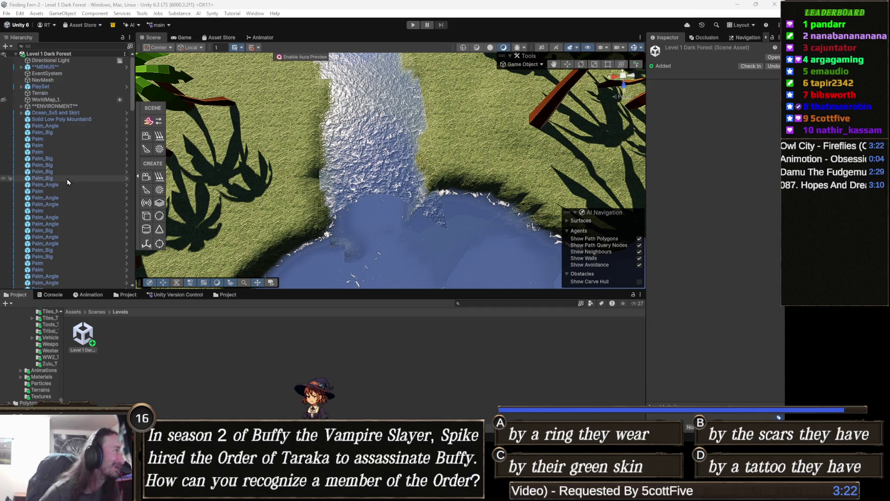
# Step: Select Ocean_5x5 and Skirt under ENVIRONMENT and deactivate it, leaving the river water visible
pyautogui.click(63, 101)
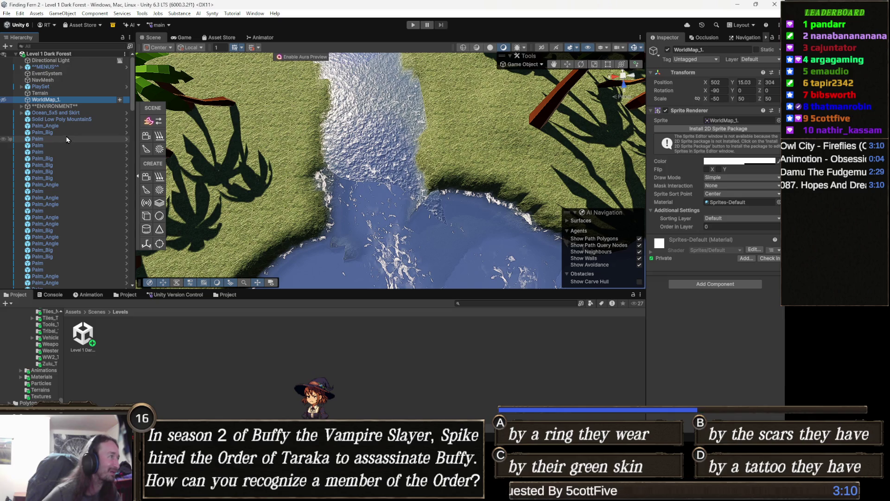
pyautogui.press('Down')
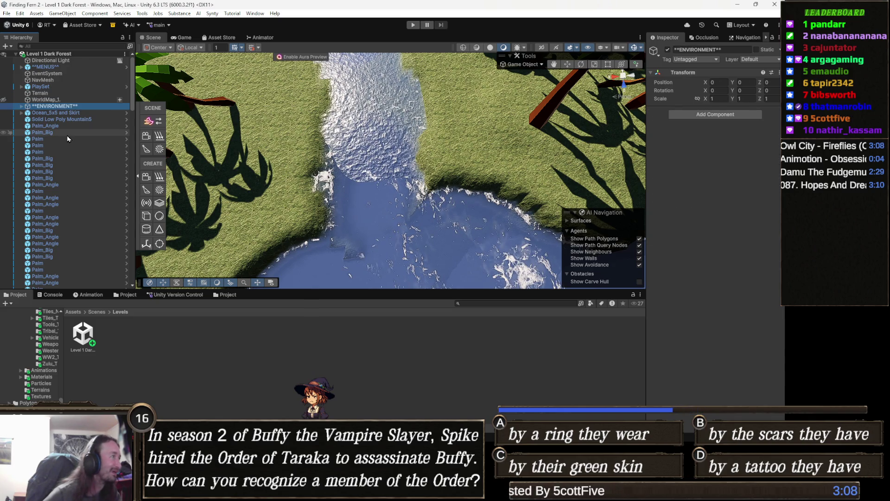
pyautogui.press('Down')
pyautogui.click(668, 49)
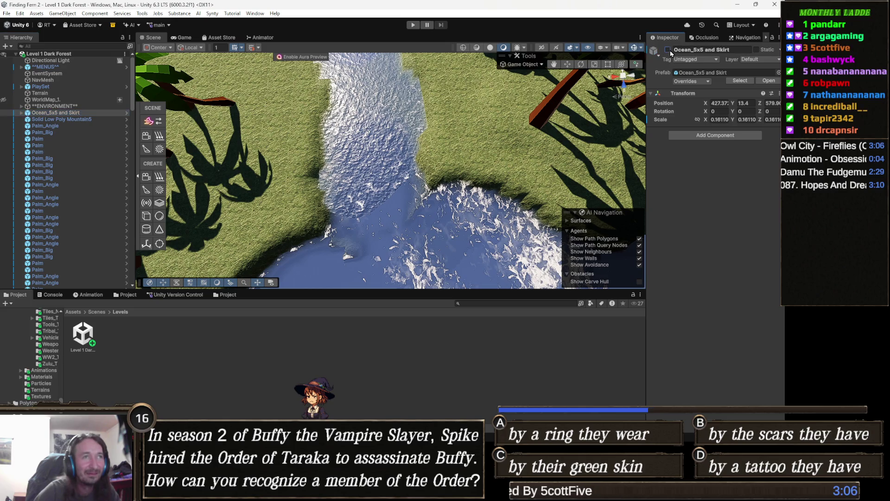
pyautogui.moveTo(313, 181)
pyautogui.mouseDown()
pyautogui.moveTo(311, 153)
pyautogui.moveTo(312, 166)
pyautogui.mouseUp()
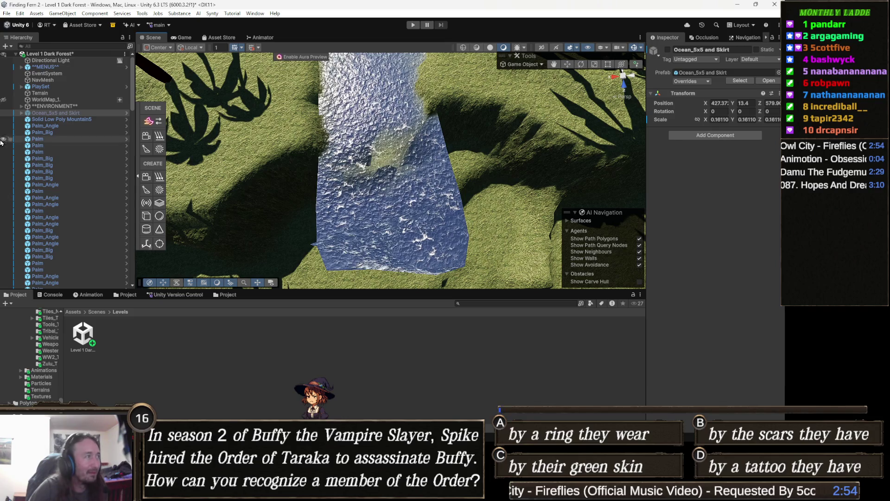
pyautogui.click(66, 54)
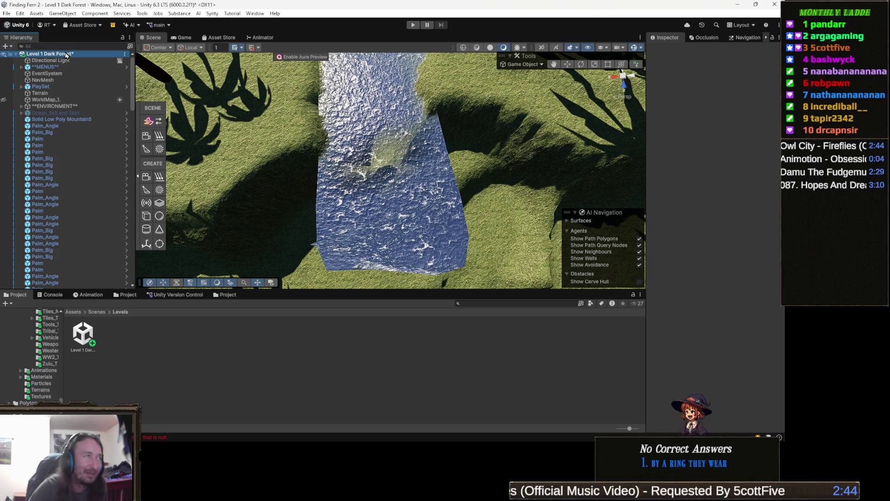
# Step: Add a Lake Polygon object from the scene's GameObject > 3D Object > Create Lake Polygon menu
pyautogui.rightClick(71, 54)
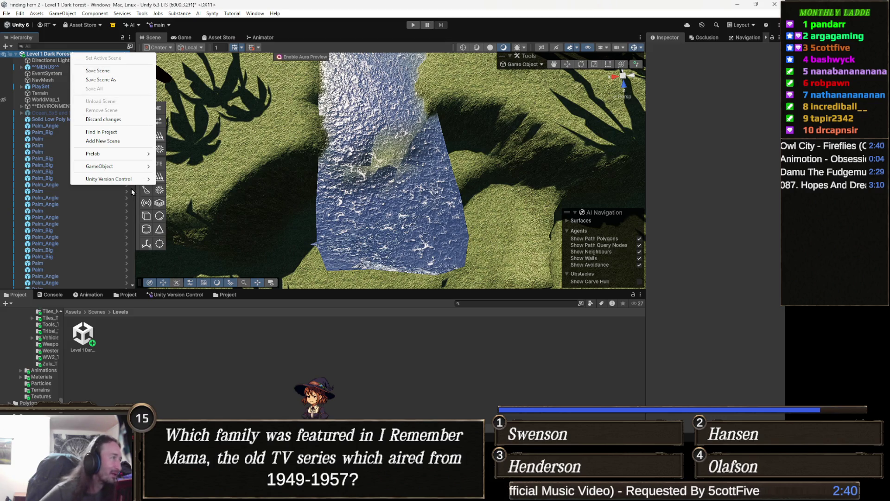
pyautogui.moveTo(129, 180)
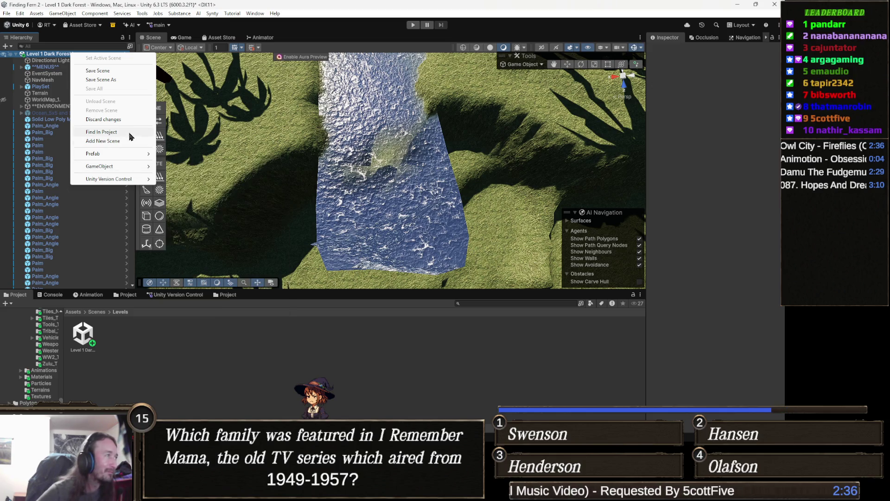
pyautogui.moveTo(131, 167)
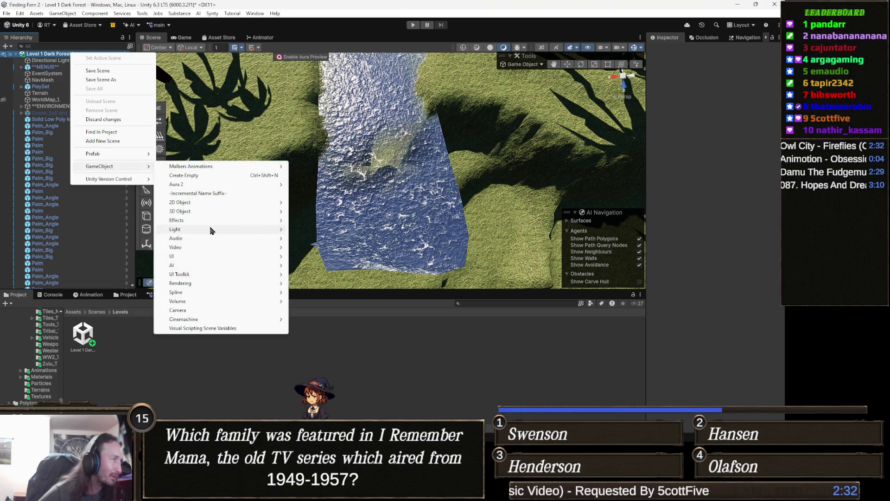
pyautogui.moveTo(198, 261)
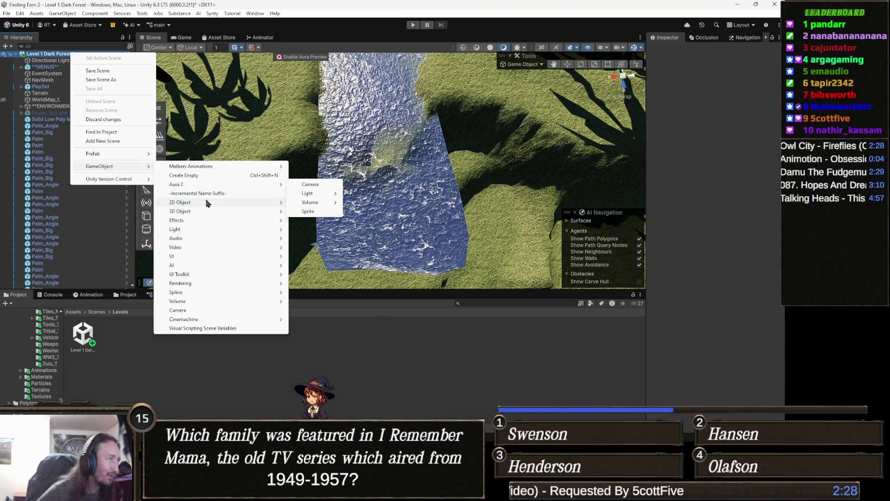
pyautogui.moveTo(202, 212)
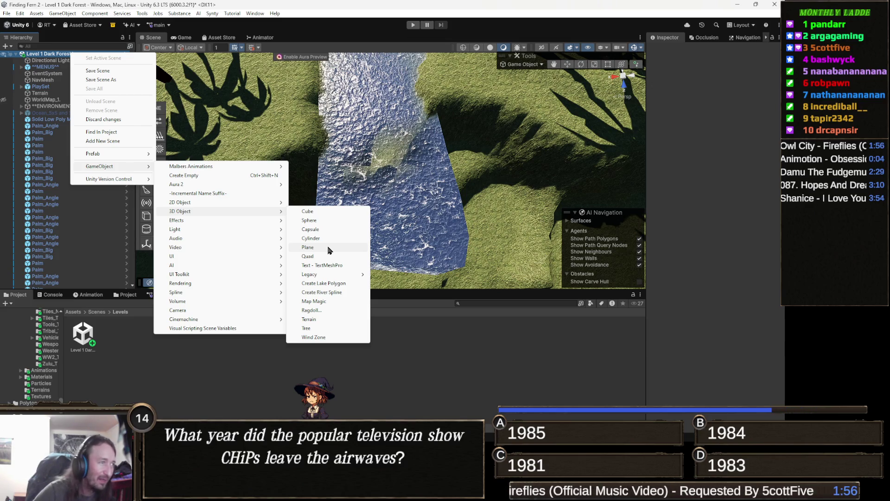
pyautogui.click(345, 284)
pyautogui.moveTo(371, 205)
pyautogui.mouseDown()
pyautogui.moveTo(401, 200)
pyautogui.moveTo(190, 138)
pyautogui.moveTo(349, 258)
pyautogui.moveTo(371, 168)
pyautogui.moveTo(424, 162)
pyautogui.moveTo(404, 169)
pyautogui.mouseUp()
# Step: Align the Lake Polygon with the view and set its rotation to 0, 0, 0
pyautogui.scroll(1, 389, 196)
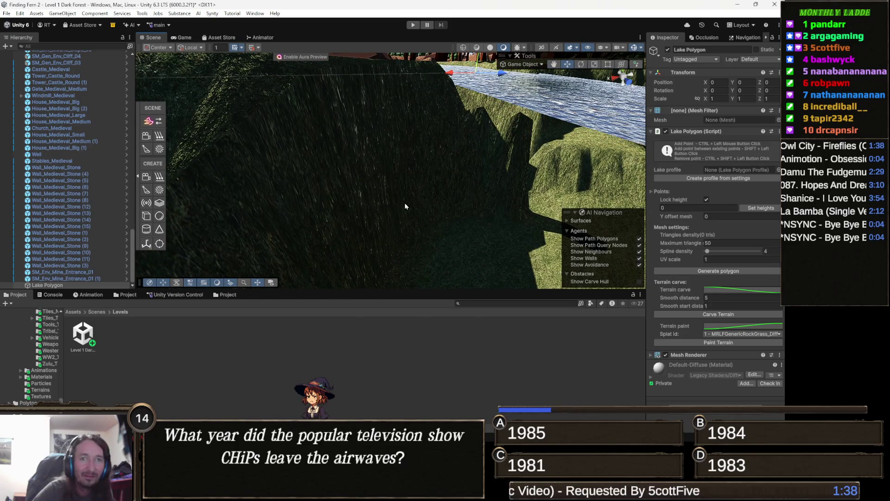
pyautogui.hotkey('ctrl', 'shift', 'f')
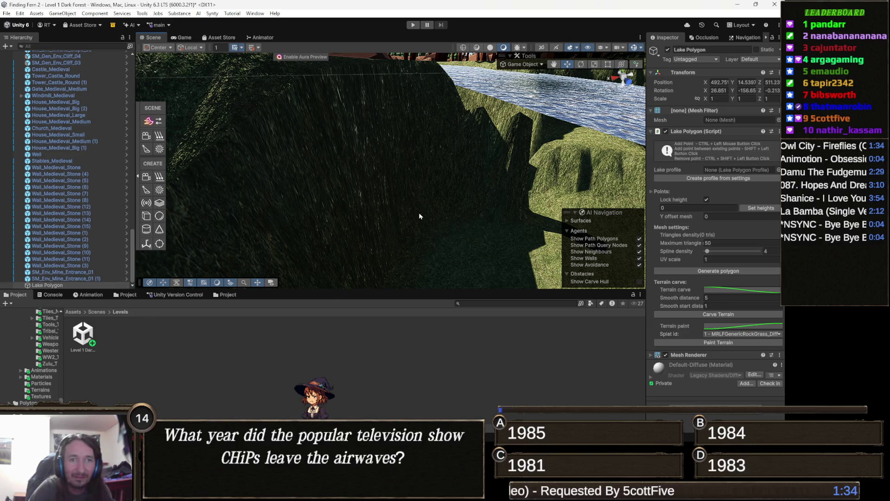
pyautogui.moveTo(416, 209)
pyautogui.mouseDown()
pyautogui.moveTo(378, 258)
pyautogui.moveTo(371, 244)
pyautogui.mouseUp()
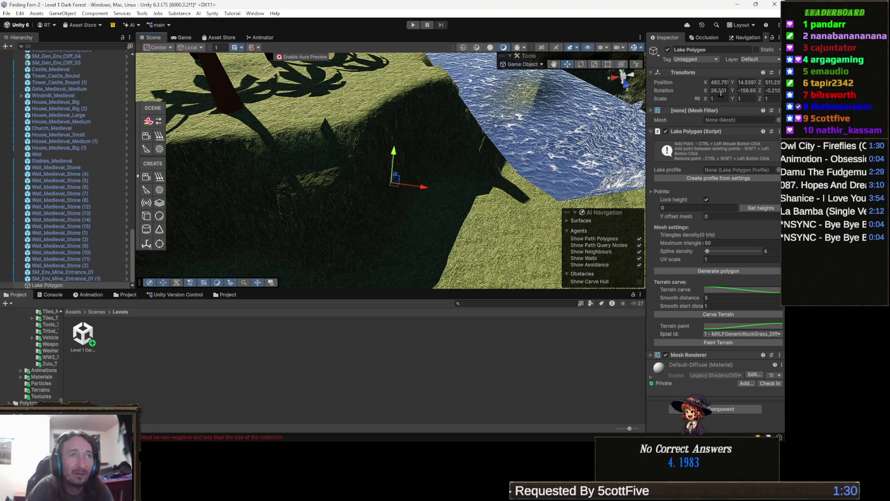
pyautogui.doubleClick(720, 90)
pyautogui.write('0')
pyautogui.press('Tab')
pyautogui.press('BackSpace')
pyautogui.write('0')
pyautogui.press('Tab')
pyautogui.write('0')
pyautogui.press('Return')
pyautogui.moveTo(441, 235)
pyautogui.mouseDown()
pyautogui.moveTo(422, 199)
pyautogui.moveTo(445, 180)
pyautogui.moveTo(483, 188)
pyautogui.moveTo(432, 211)
pyautogui.moveTo(436, 191)
pyautogui.moveTo(490, 125)
pyautogui.moveTo(533, 142)
pyautogui.mouseUp()
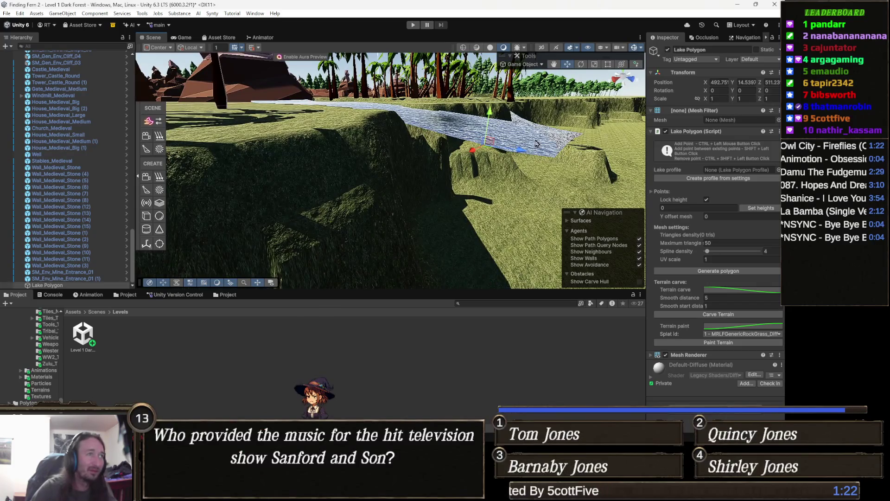
# Step: Set its Y position to 14.2 and place the first two outline points on the forest floor
pyautogui.write('14.2')
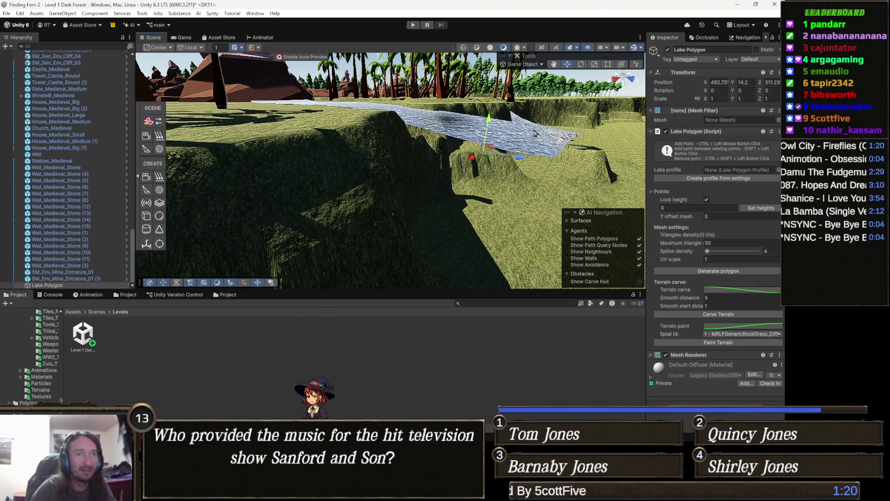
pyautogui.scroll(-10, 413, 232)
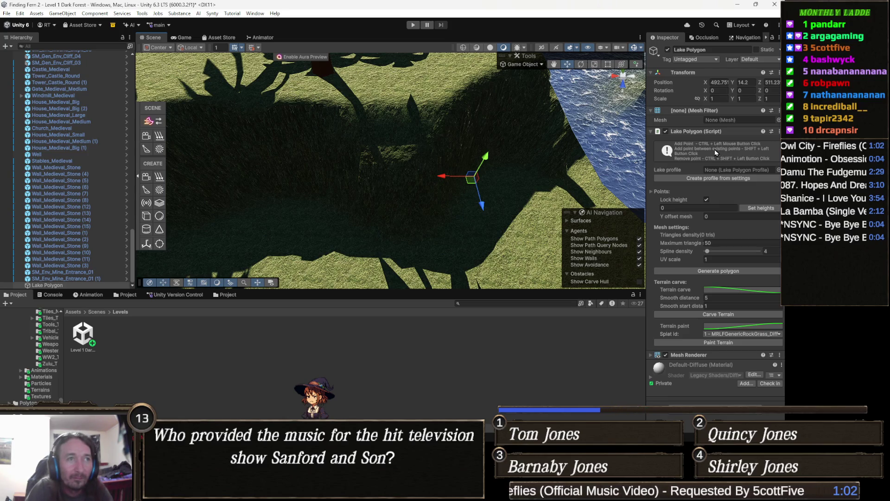
pyautogui.keyDown('ctrl'); pyautogui.click(439, 123); pyautogui.keyUp('ctrl')
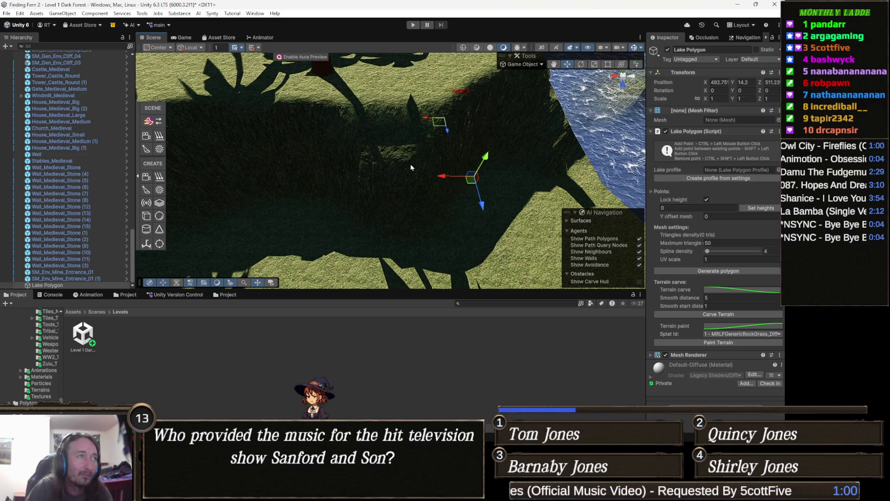
pyautogui.keyDown('ctrl'); pyautogui.click(314, 121); pyautogui.keyUp('ctrl')
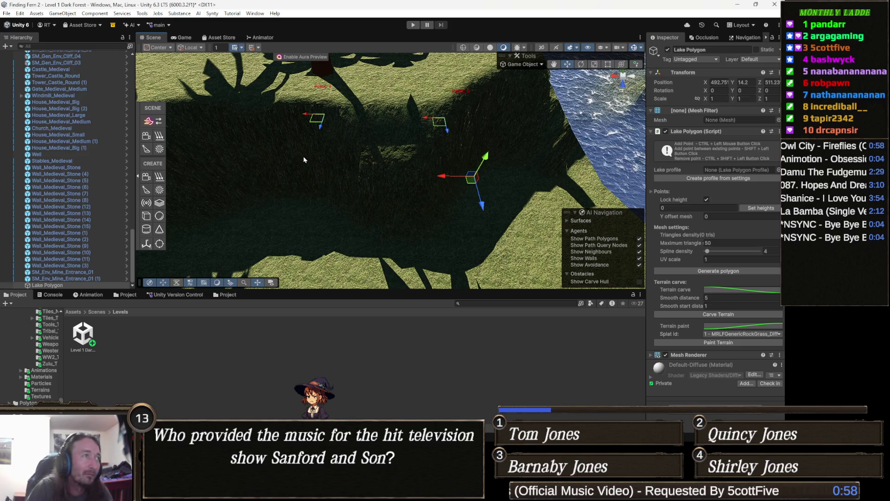
# Step: Add a point along the ridge edge, then undo the misplaced Lake Polygon points with Ctrl+Z
pyautogui.keyDown('ctrl'); pyautogui.click(309, 144); pyautogui.keyUp('ctrl')
pyautogui.moveTo(327, 151)
pyautogui.mouseDown()
pyautogui.moveTo(321, 177)
pyautogui.moveTo(408, 155)
pyautogui.mouseUp()
pyautogui.hotkey('ctrl', 'z')
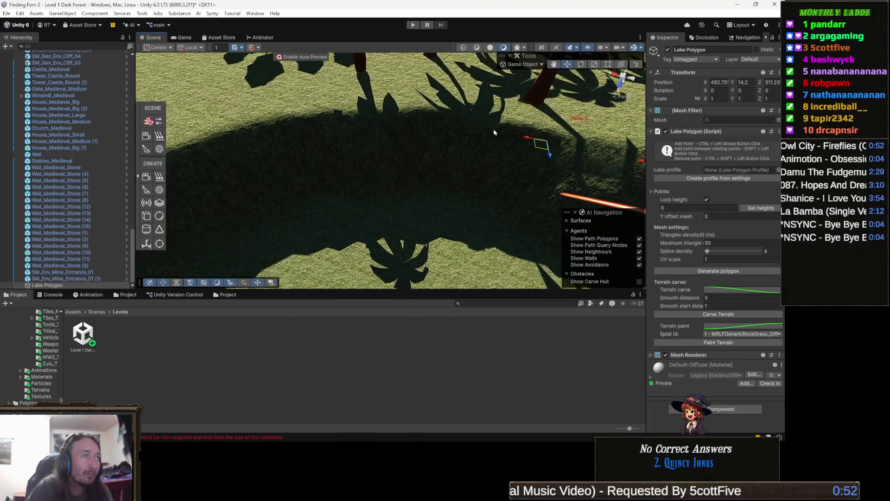
pyautogui.hotkey('ctrl', 'z')
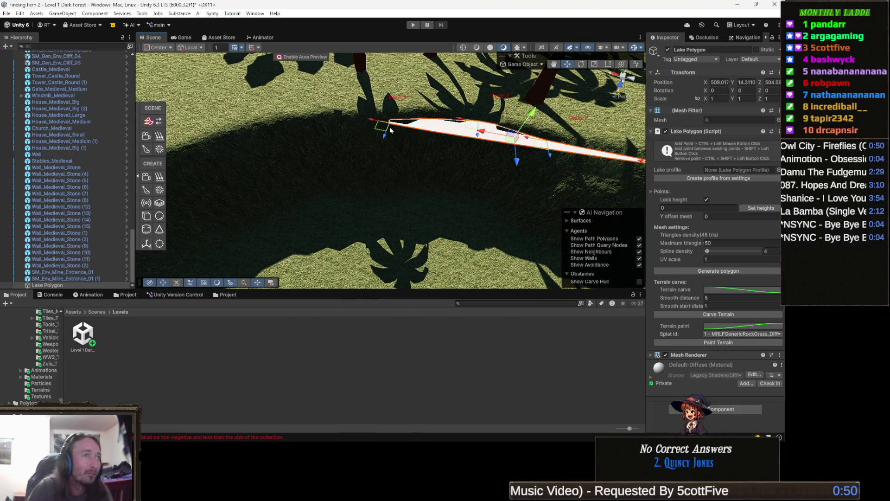
pyautogui.hotkey('ctrl', 'z')
pyautogui.hotkey('ctrl', 'z')
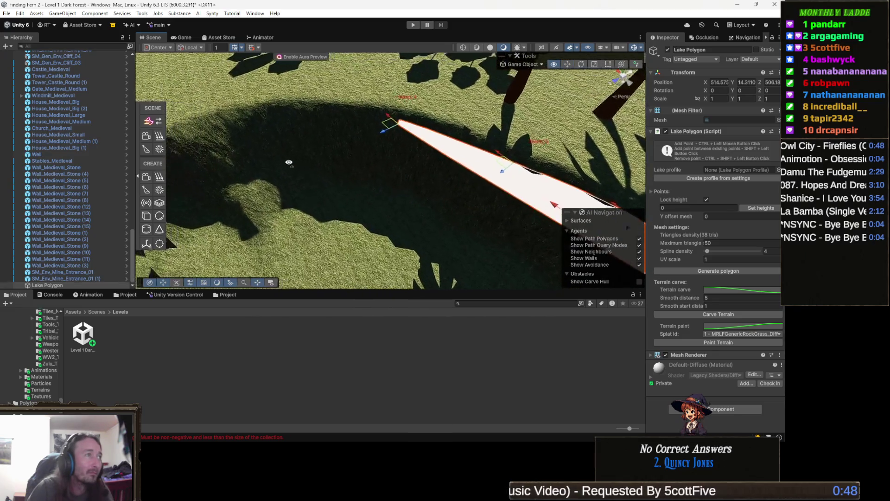
pyautogui.hotkey('ctrl', 'z')
pyautogui.moveTo(292, 143)
pyautogui.mouseDown()
pyautogui.moveTo(336, 130)
pyautogui.moveTo(308, 132)
pyautogui.moveTo(324, 135)
pyautogui.moveTo(323, 152)
pyautogui.moveTo(310, 117)
pyautogui.moveTo(308, 146)
pyautogui.moveTo(318, 106)
pyautogui.moveTo(280, 129)
pyautogui.moveTo(290, 125)
pyautogui.moveTo(293, 95)
pyautogui.moveTo(316, 117)
pyautogui.moveTo(324, 82)
pyautogui.moveTo(362, 119)
pyautogui.moveTo(314, 96)
pyautogui.moveTo(366, 101)
pyautogui.moveTo(364, 85)
pyautogui.mouseUp()
pyautogui.hotkey('ctrl', 'z')
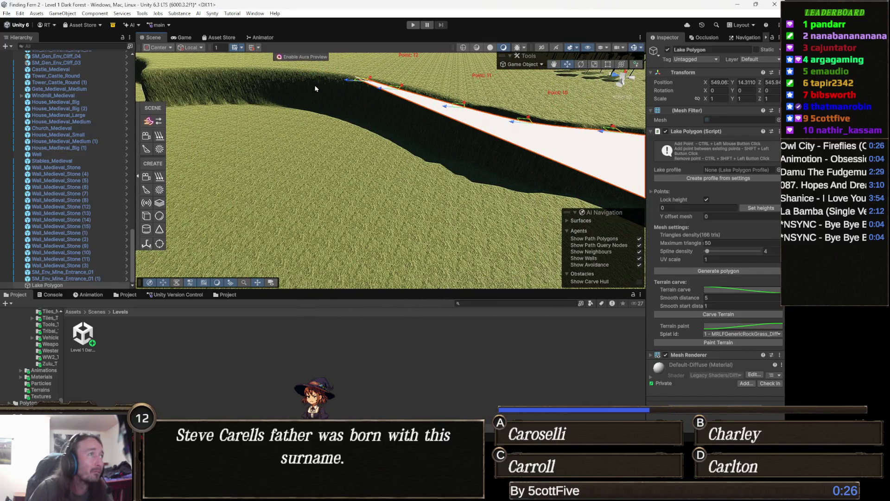
pyautogui.hotkey('ctrl', 'z')
# Step: Add Points 17–24 up the winding channel to the lake's far end
pyautogui.hotkey('ctrl', 'z')
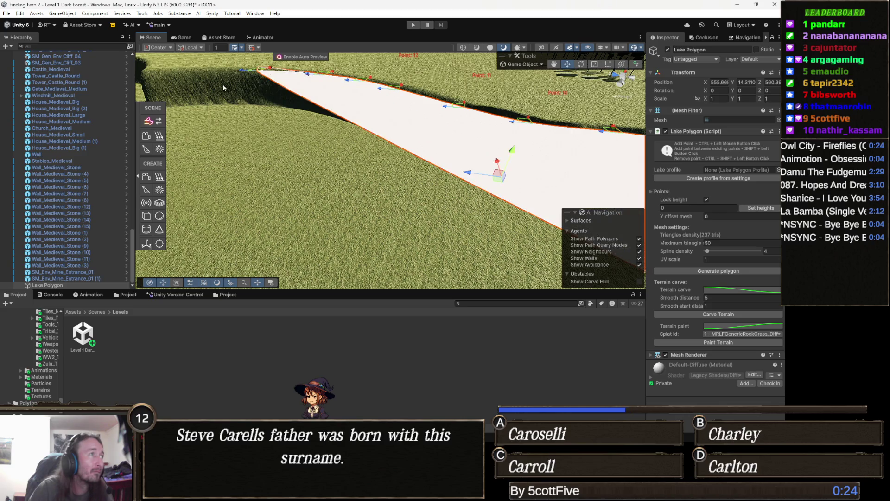
pyautogui.hotkey('ctrl', 'z')
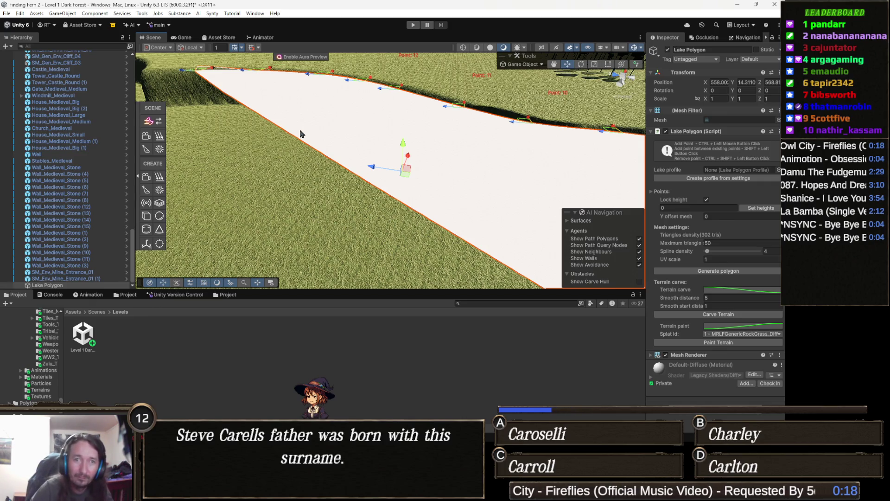
pyautogui.moveTo(346, 130)
pyautogui.mouseDown()
pyautogui.moveTo(358, 107)
pyautogui.moveTo(477, 116)
pyautogui.moveTo(430, 154)
pyautogui.mouseUp()
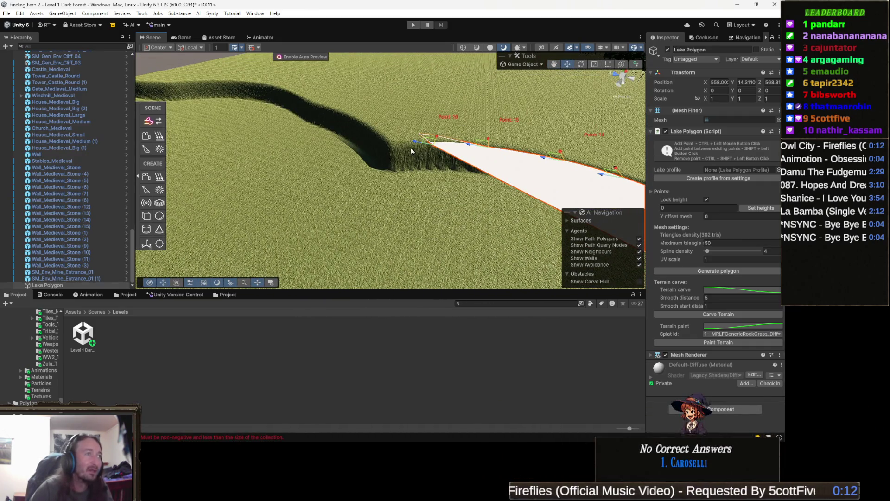
pyautogui.keyDown('ctrl'); pyautogui.click(381, 142); pyautogui.keyUp('ctrl')
pyautogui.keyDown('ctrl'); pyautogui.click(346, 126); pyautogui.keyUp('ctrl')
pyautogui.moveTo(345, 126); pyautogui.dragTo(322, 102)
pyautogui.keyDown('ctrl'); pyautogui.click(272, 97); pyautogui.keyUp('ctrl')
pyautogui.keyDown('ctrl'); pyautogui.click(281, 85); pyautogui.keyUp('ctrl')
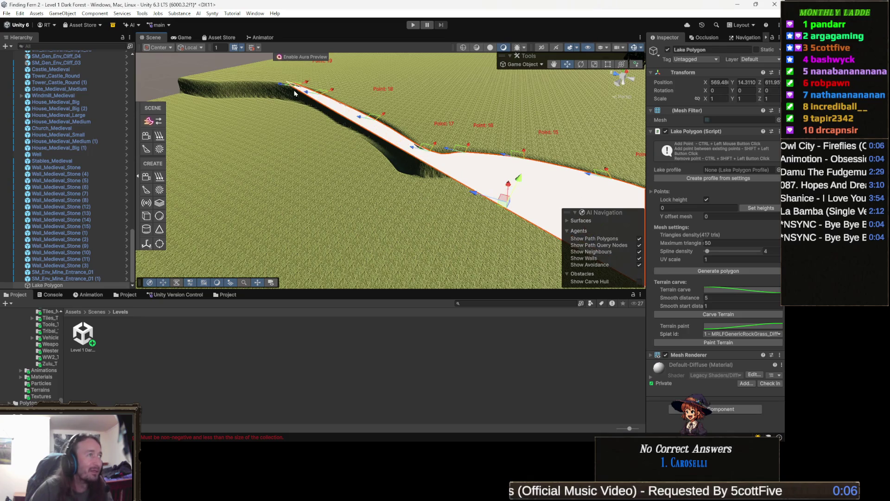
pyautogui.keyDown('ctrl'); pyautogui.click(258, 95); pyautogui.keyUp('ctrl')
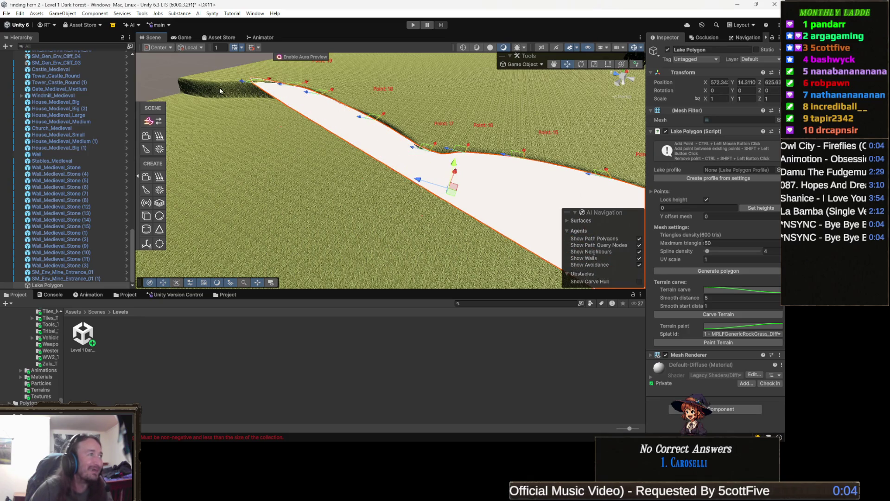
pyautogui.keyDown('ctrl'); pyautogui.click(220, 90); pyautogui.keyUp('ctrl')
pyautogui.keyDown('ctrl'); pyautogui.click(195, 92); pyautogui.keyUp('ctrl')
pyautogui.keyDown('ctrl'); pyautogui.click(187, 91); pyautogui.keyUp('ctrl')
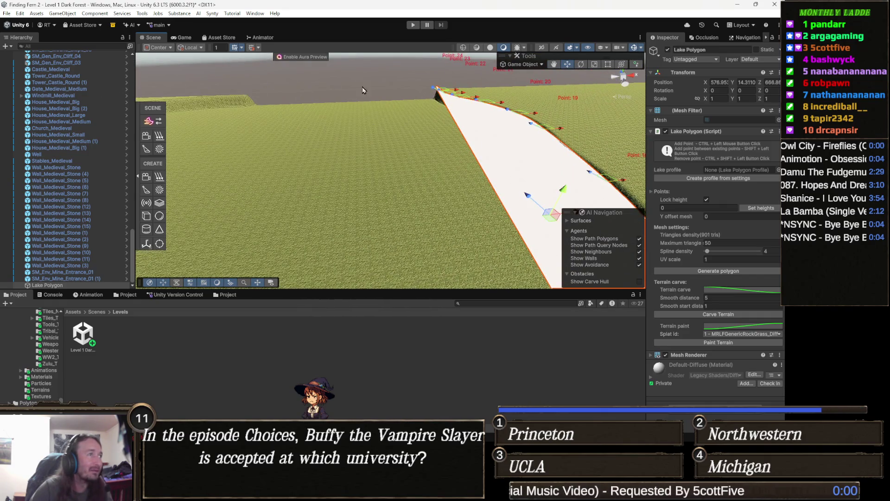
# Step: Extend the outline back over the grass with Points 25–27
pyautogui.keyDown('ctrl'); pyautogui.click(357, 116); pyautogui.keyUp('ctrl')
pyautogui.moveTo(367, 135); pyautogui.dragTo(393, 93)
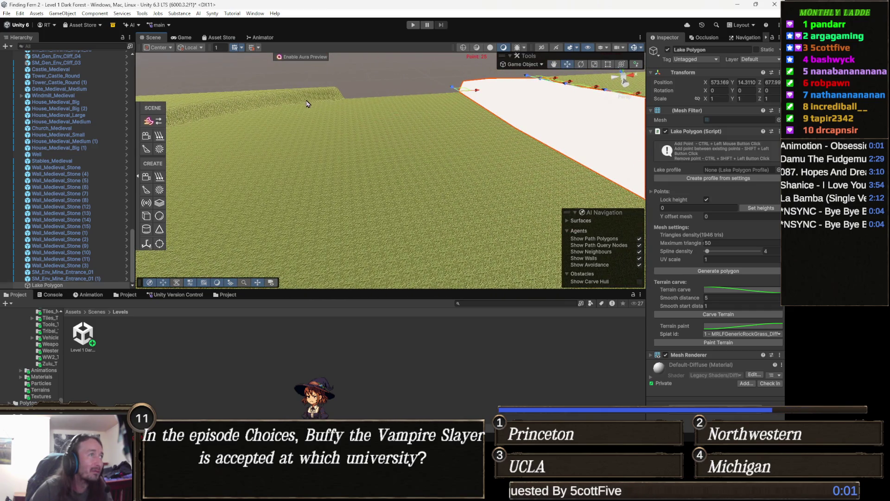
pyautogui.keyDown('ctrl'); pyautogui.click(306, 103); pyautogui.keyUp('ctrl')
pyautogui.moveTo(306, 103); pyautogui.dragTo(261, 123)
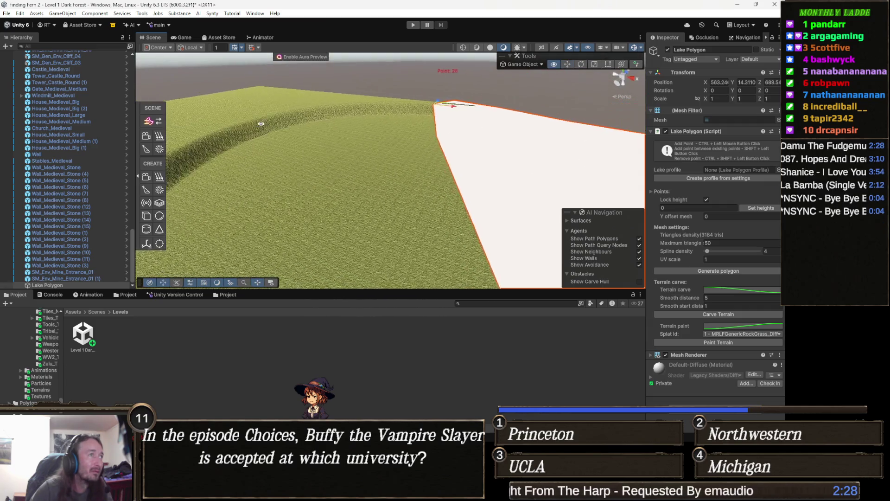
pyautogui.keyDown('ctrl'); pyautogui.click(348, 114); pyautogui.keyUp('ctrl')
pyautogui.moveTo(348, 115)
pyautogui.mouseDown()
pyautogui.moveTo(340, 136)
pyautogui.moveTo(258, 88)
pyautogui.moveTo(260, 111)
pyautogui.mouseUp()
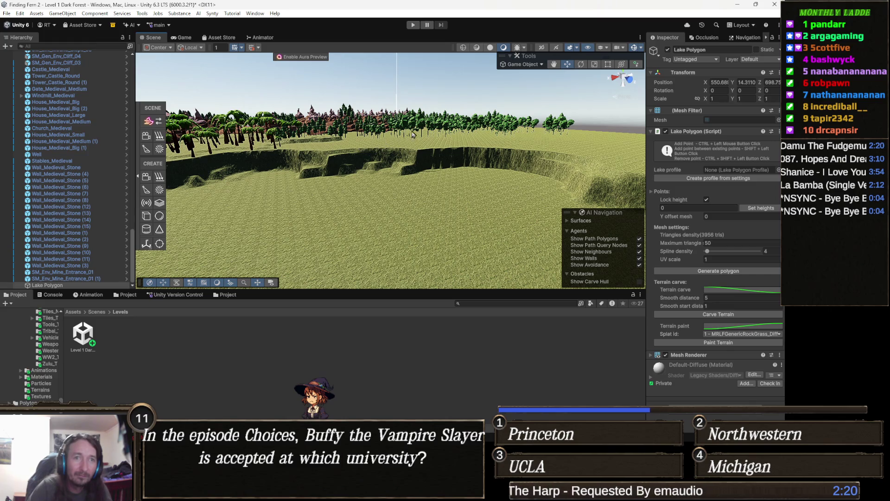
# Step: Add Lake Polygon points at the river junction, including Point 30, then undo the last one
pyautogui.moveTo(285, 180)
pyautogui.mouseDown()
pyautogui.moveTo(162, 149)
pyautogui.moveTo(446, 119)
pyautogui.moveTo(397, 132)
pyautogui.moveTo(466, 135)
pyautogui.moveTo(468, 113)
pyautogui.mouseUp()
pyautogui.keyDown('ctrl'); pyautogui.click(347, 119); pyautogui.keyUp('ctrl')
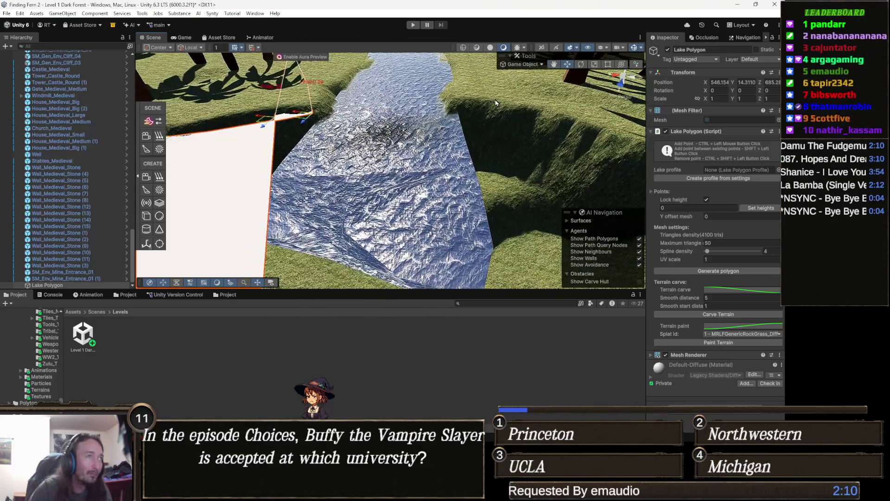
pyautogui.keyDown('ctrl'); pyautogui.click(451, 108); pyautogui.keyUp('ctrl')
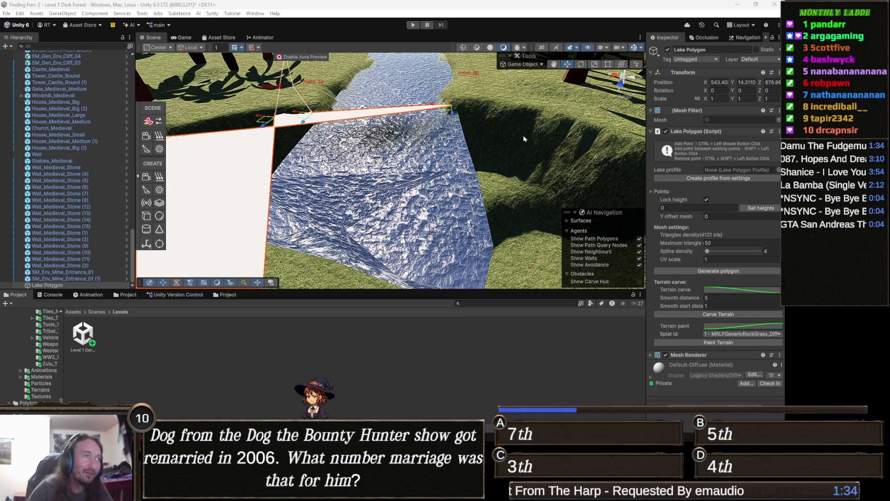
pyautogui.moveTo(485, 136)
pyautogui.mouseDown()
pyautogui.moveTo(502, 91)
pyautogui.moveTo(482, 152)
pyautogui.moveTo(420, 125)
pyautogui.moveTo(572, 144)
pyautogui.moveTo(561, 109)
pyautogui.mouseUp()
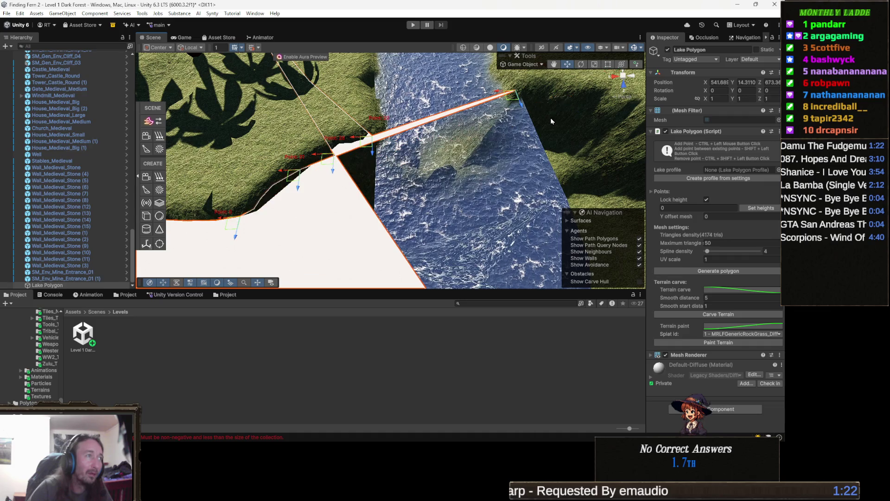
pyautogui.hotkey('ctrl', 'z')
# Step: Remove the stray Point 29 and add Points 28–31 along the bank
pyautogui.moveTo(427, 163)
pyautogui.mouseDown()
pyautogui.moveTo(479, 162)
pyautogui.moveTo(437, 219)
pyautogui.mouseUp()
pyautogui.keyDown('ctrl'); pyautogui.click(538, 144); pyautogui.keyUp('ctrl')
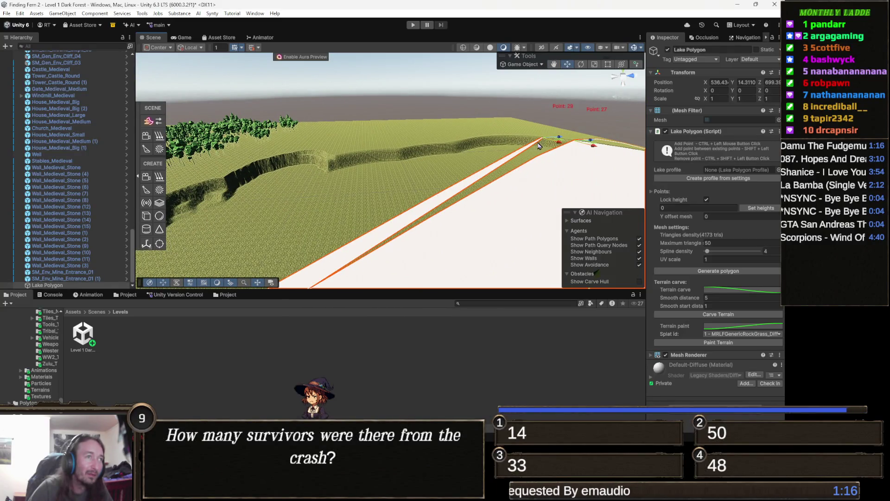
pyautogui.keyDown('ctrl'); pyautogui.keyDown('shift'); pyautogui.click(557, 148); pyautogui.keyUp('shift'); pyautogui.keyUp('ctrl')
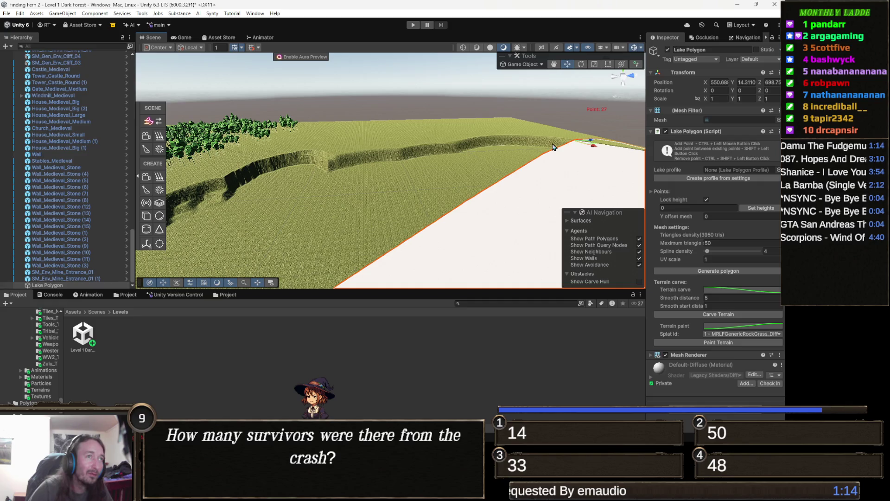
pyautogui.keyDown('ctrl'); pyautogui.click(555, 147); pyautogui.keyUp('ctrl')
pyautogui.keyDown('ctrl'); pyautogui.click(522, 145); pyautogui.keyUp('ctrl')
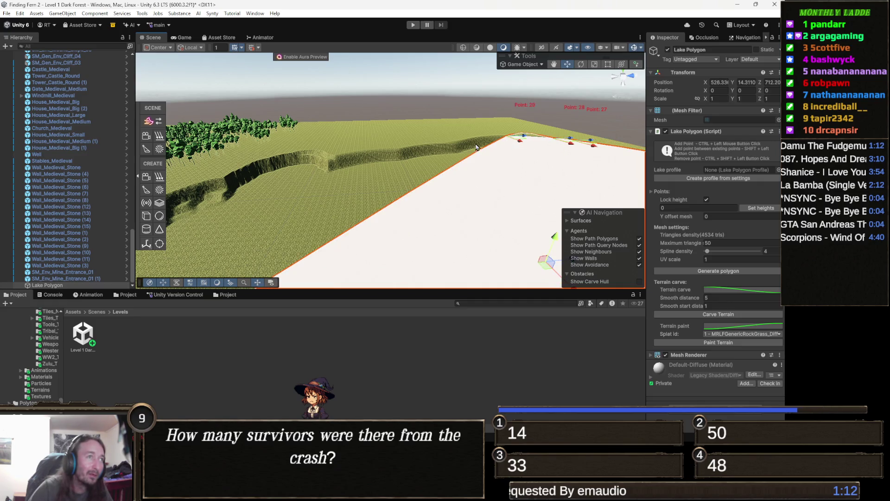
pyautogui.keyDown('ctrl'); pyautogui.click(463, 147); pyautogui.keyUp('ctrl')
pyautogui.keyDown('ctrl'); pyautogui.click(420, 152); pyautogui.keyUp('ctrl')
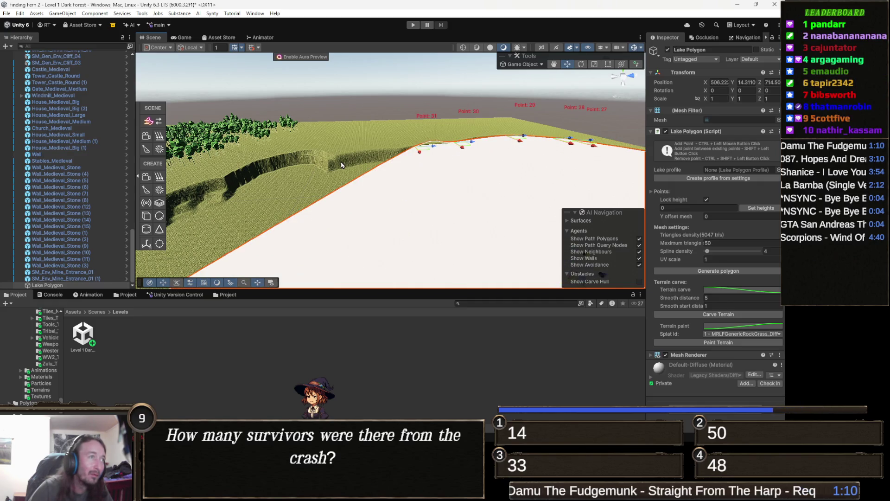
# Step: Extend the lake leftward with Points 32–35 and several more edge points along the bank
pyautogui.keyDown('ctrl'); pyautogui.click(359, 159); pyautogui.keyUp('ctrl')
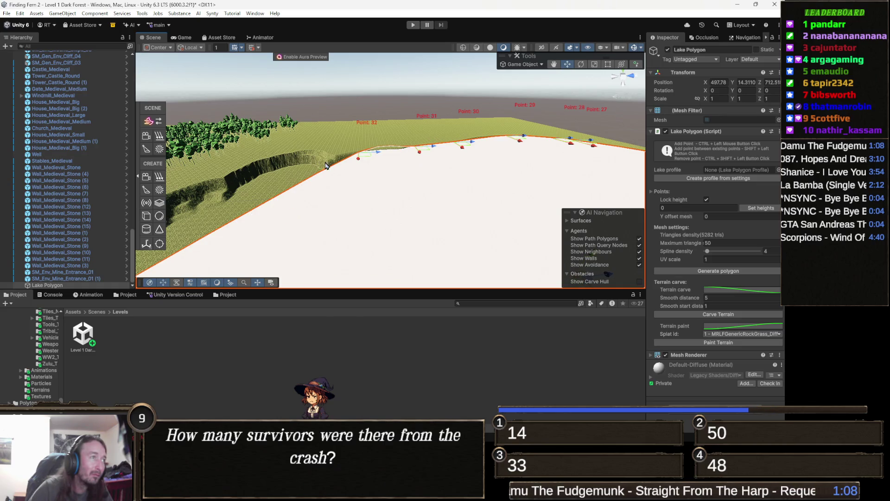
pyautogui.keyDown('ctrl'); pyautogui.click(326, 166); pyautogui.keyUp('ctrl')
pyautogui.keyDown('ctrl'); pyautogui.click(308, 162); pyautogui.keyUp('ctrl')
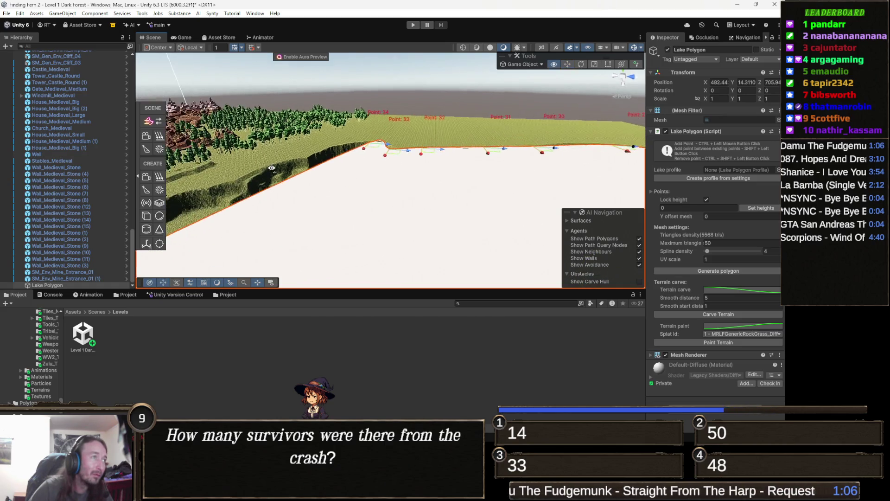
pyautogui.keyDown('ctrl'); pyautogui.click(343, 155); pyautogui.keyUp('ctrl')
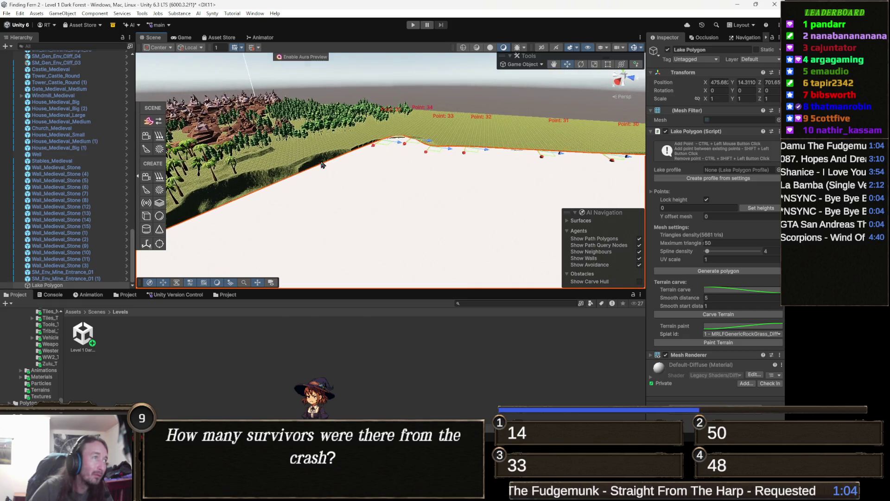
pyautogui.keyDown('ctrl'); pyautogui.click(329, 157); pyautogui.keyUp('ctrl')
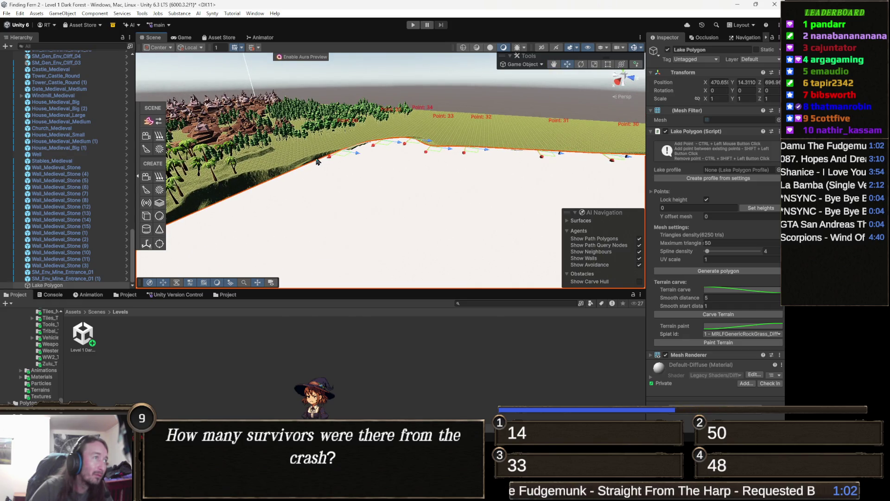
pyautogui.keyDown('ctrl'); pyautogui.click(317, 161); pyautogui.keyUp('ctrl')
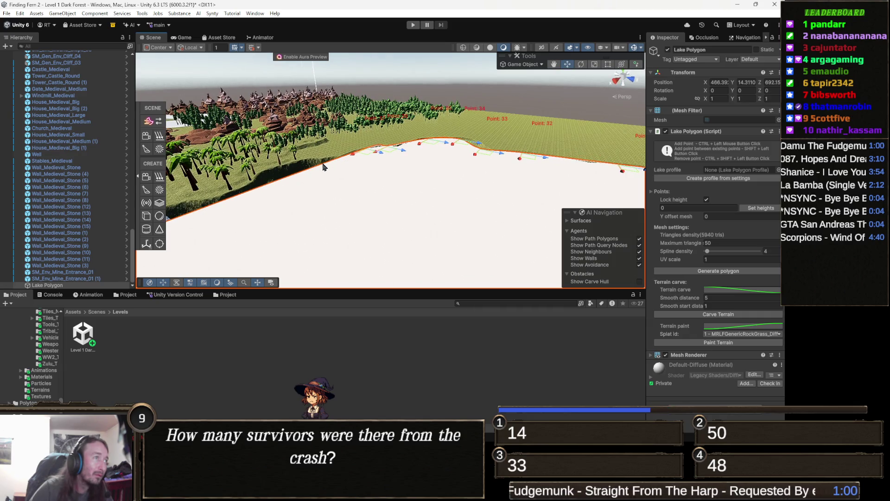
pyautogui.keyDown('ctrl'); pyautogui.click(300, 166); pyautogui.keyUp('ctrl')
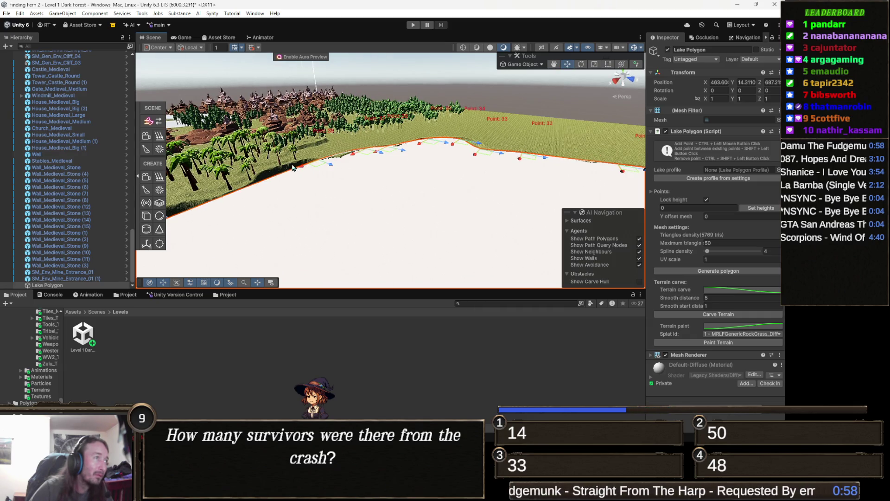